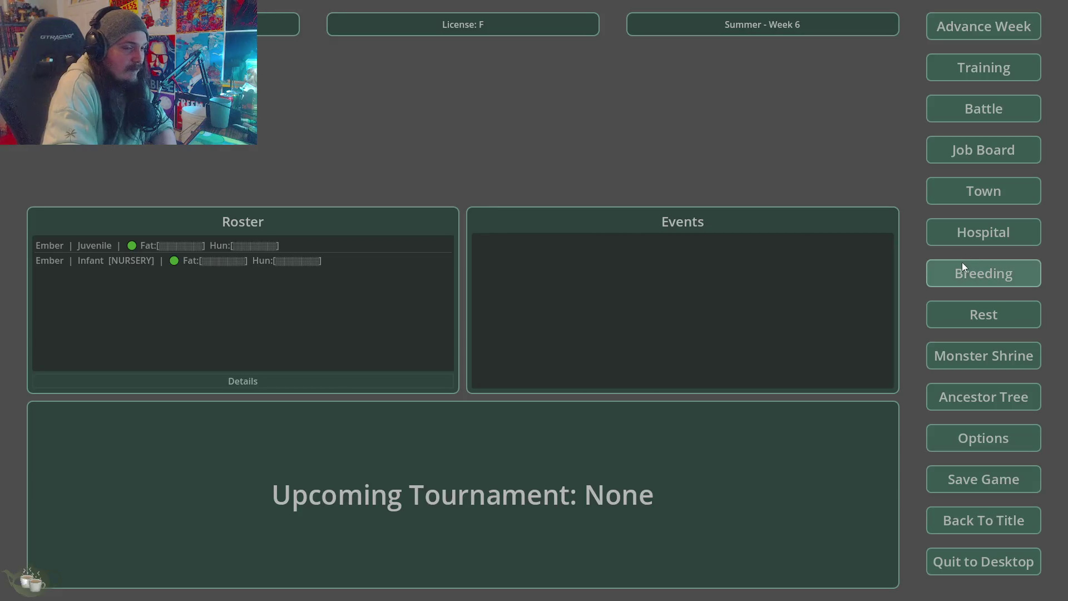
Step: Advance six weeks, from Summer Week 6 to Fall Week 12, confirming each week
{"action": "left_click", "coordinate": [965, 29]}
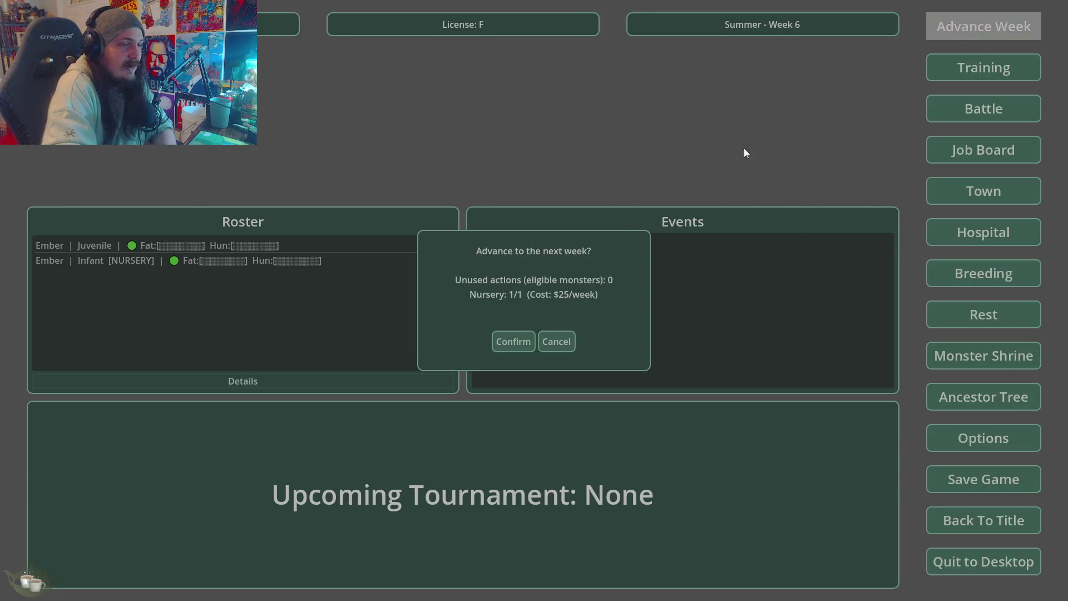
{"action": "left_click", "coordinate": [513, 341]}
{"action": "left_click", "coordinate": [973, 26]}
{"action": "left_click", "coordinate": [504, 341]}
{"action": "left_click", "coordinate": [969, 19]}
{"action": "left_click", "coordinate": [507, 342]}
{"action": "left_click", "coordinate": [971, 25]}
{"action": "left_click", "coordinate": [513, 341]}
{"action": "left_click", "coordinate": [990, 21]}
{"action": "left_click", "coordinate": [513, 341]}
{"action": "left_click", "coordinate": [957, 28]}
{"action": "left_click", "coordinate": [513, 341]}
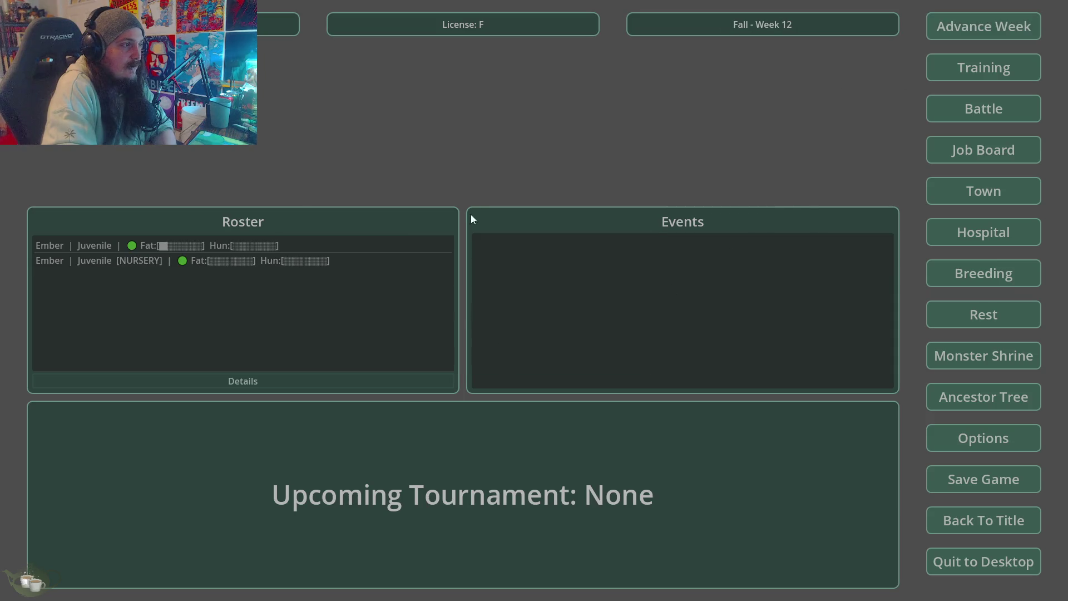
Step: Release the Ember/Imp baby from the Hospital & Nursery
{"action": "left_click", "coordinate": [983, 234]}
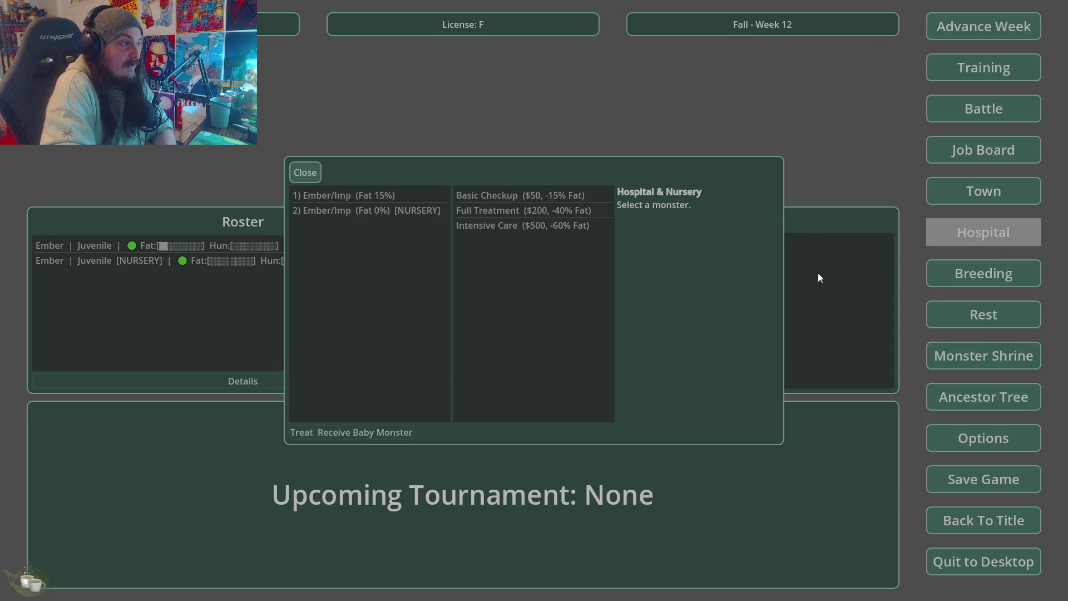
{"action": "left_click", "coordinate": [360, 215]}
{"action": "left_click", "coordinate": [365, 430]}
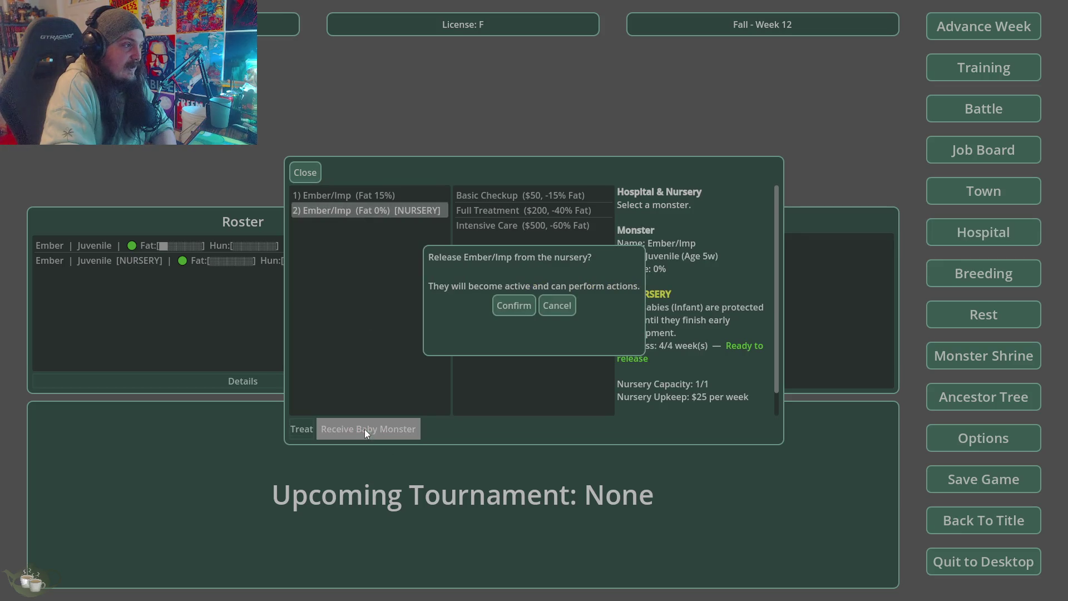
{"action": "left_click", "coordinate": [514, 308]}
{"action": "left_click", "coordinate": [305, 172]}
Step: Review the stats of both Embers in the roster
{"action": "left_click", "coordinate": [153, 245]}
{"action": "left_click", "coordinate": [171, 380]}
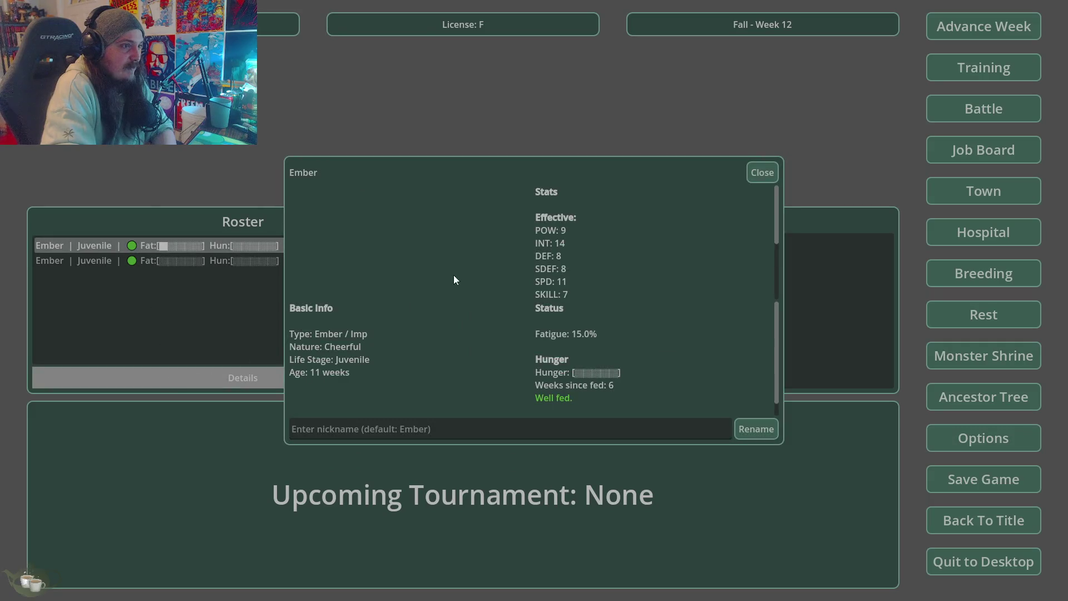
{"action": "left_click", "coordinate": [755, 148]}
{"action": "left_click", "coordinate": [183, 260]}
{"action": "left_click", "coordinate": [231, 384]}
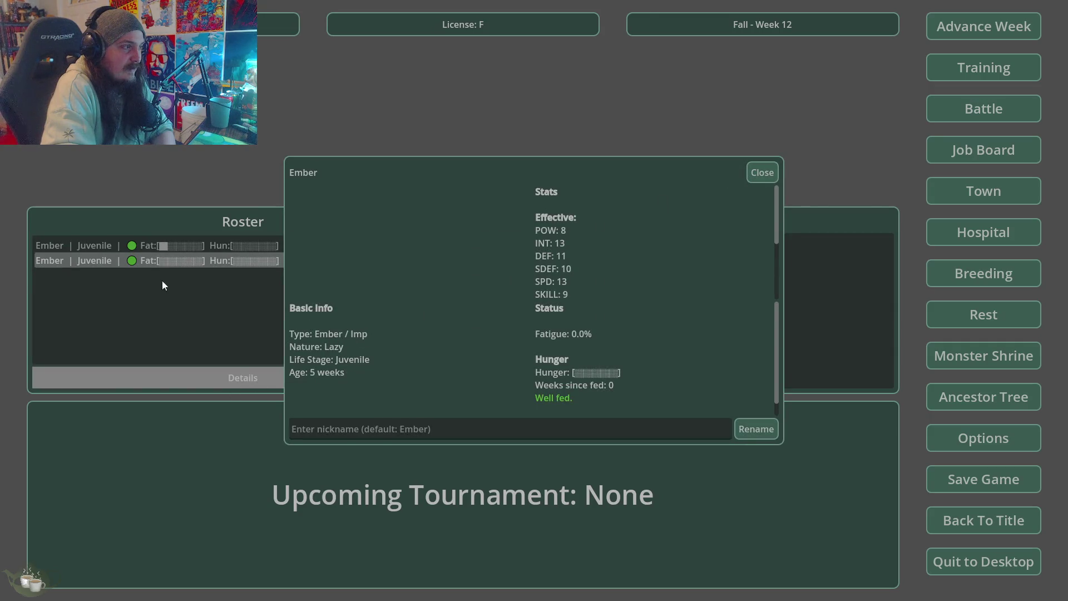
{"action": "left_click", "coordinate": [756, 172]}
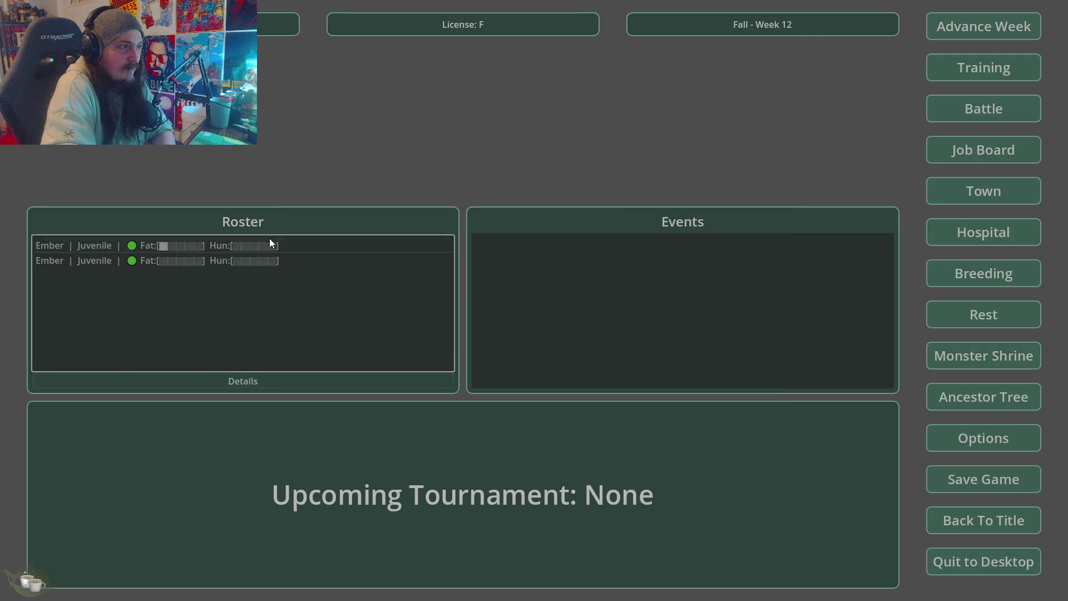
{"action": "left_click", "coordinate": [270, 245]}
{"action": "left_click", "coordinate": [271, 384]}
{"action": "left_click", "coordinate": [752, 168]}
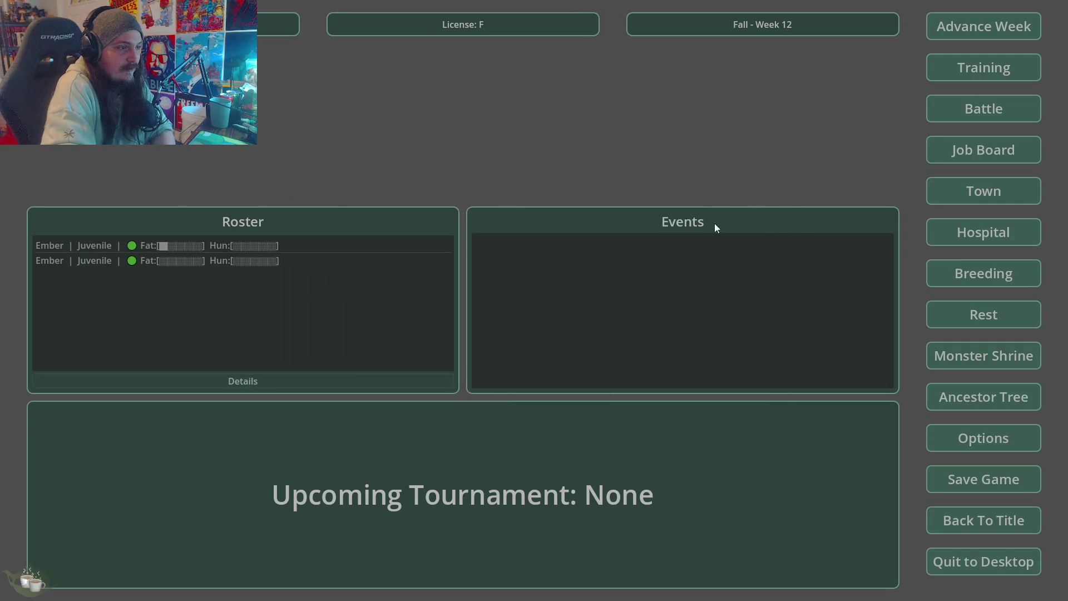
Step: Generate an Imp at the Monster Shrine, add it to the roster, and check its stats
{"action": "left_click", "coordinate": [1001, 360]}
{"action": "left_click", "coordinate": [318, 231]}
{"action": "left_click", "coordinate": [315, 249]}
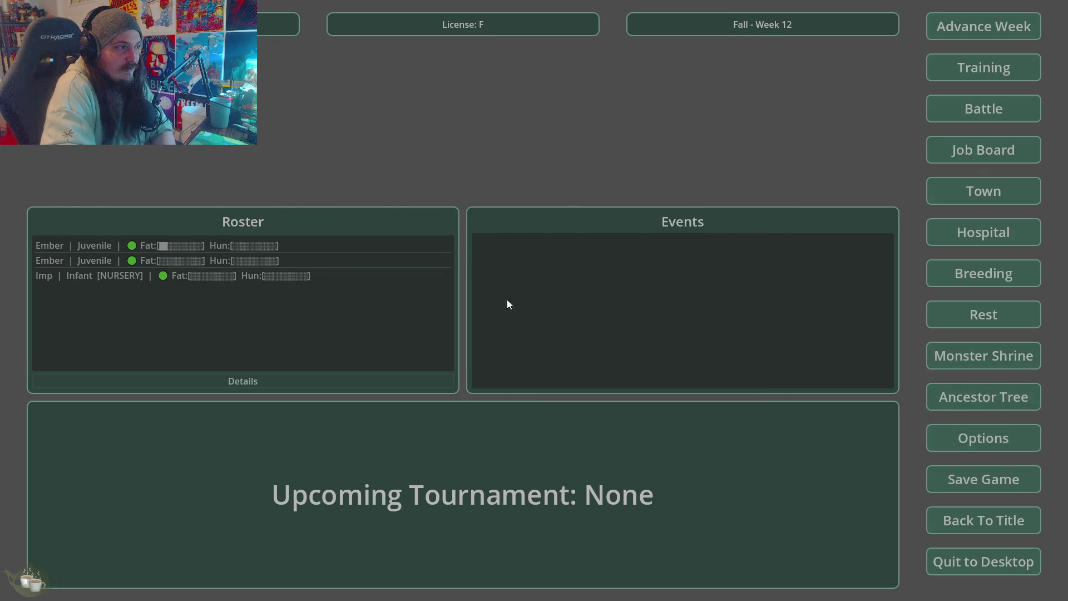
{"action": "left_click", "coordinate": [192, 272]}
{"action": "left_click", "coordinate": [177, 385]}
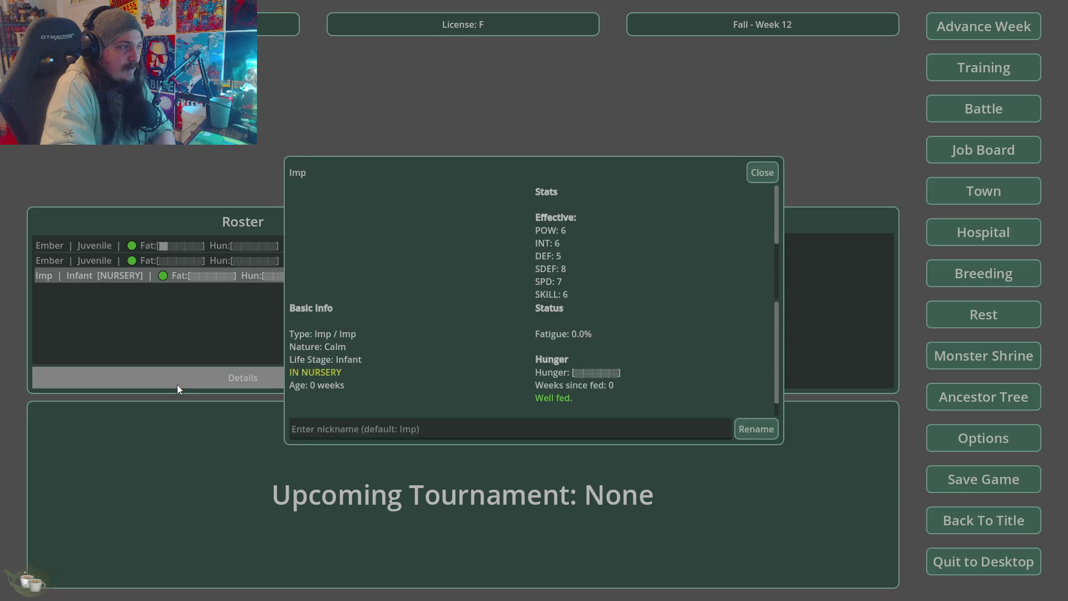
{"action": "left_click", "coordinate": [775, 172]}
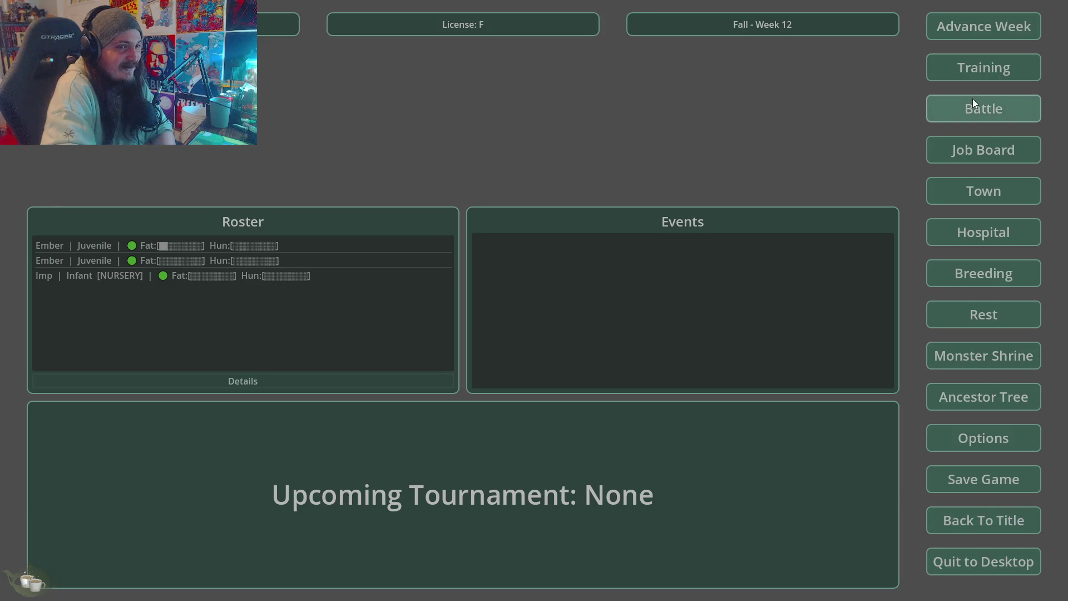
Step: Advance three weeks to Fall Week 15
{"action": "left_click", "coordinate": [965, 28]}
{"action": "left_click", "coordinate": [517, 341]}
{"action": "left_click", "coordinate": [966, 26]}
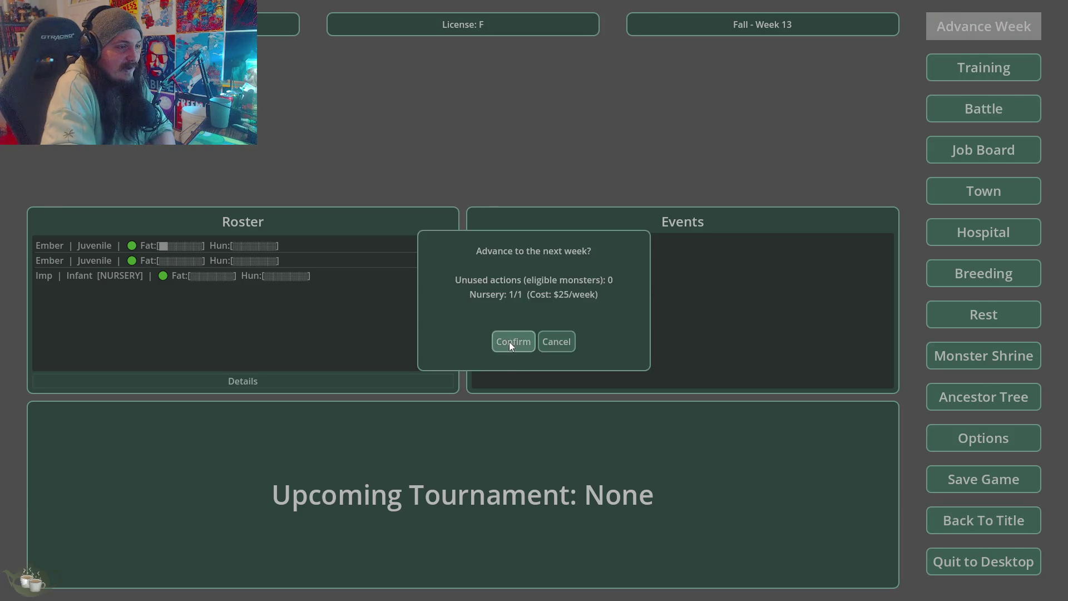
{"action": "left_click", "coordinate": [509, 343]}
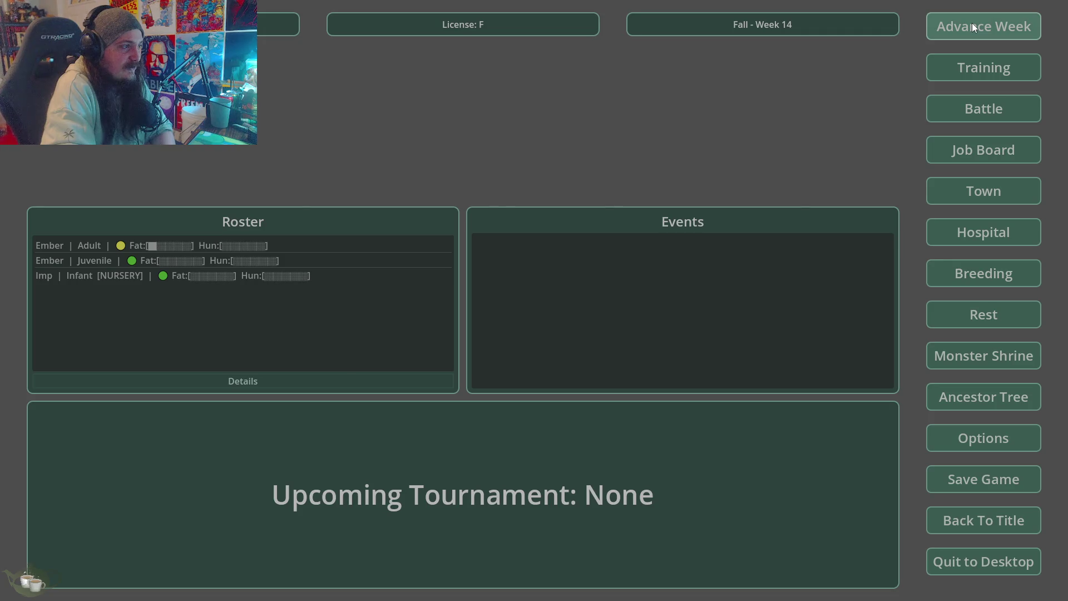
{"action": "left_click", "coordinate": [973, 26]}
{"action": "left_click", "coordinate": [505, 346]}
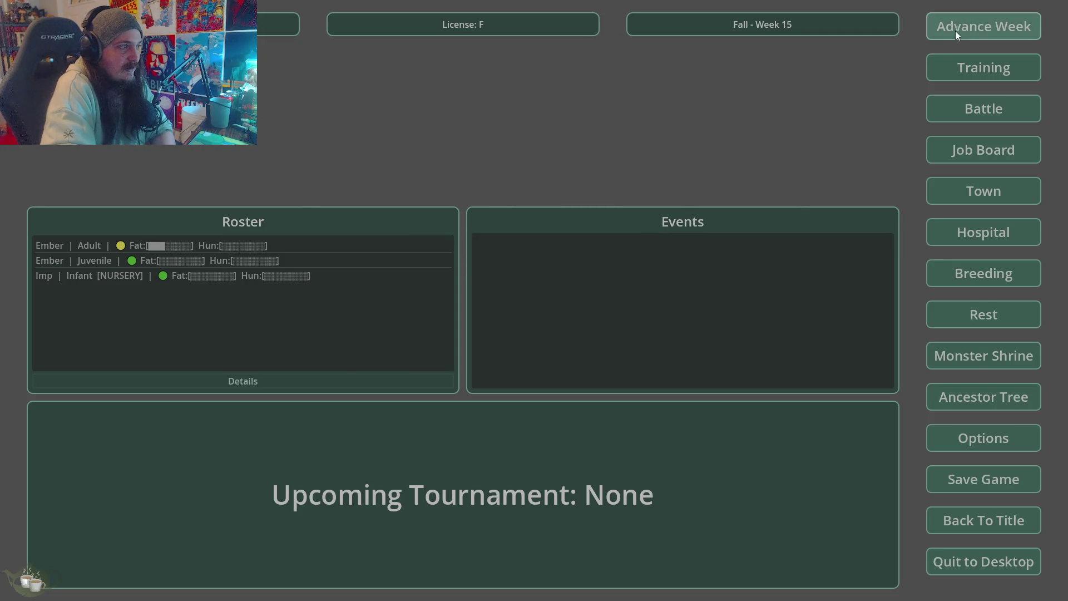
Step: Review the now-Adult first Ember's stats twice
{"action": "left_click", "coordinate": [71, 250]}
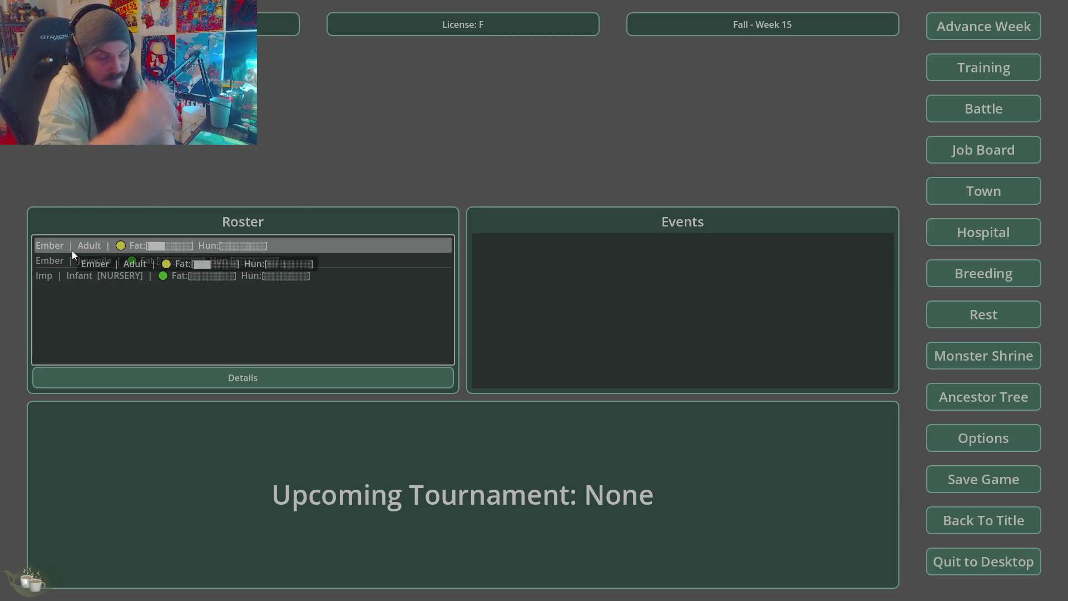
{"action": "left_click", "coordinate": [214, 376]}
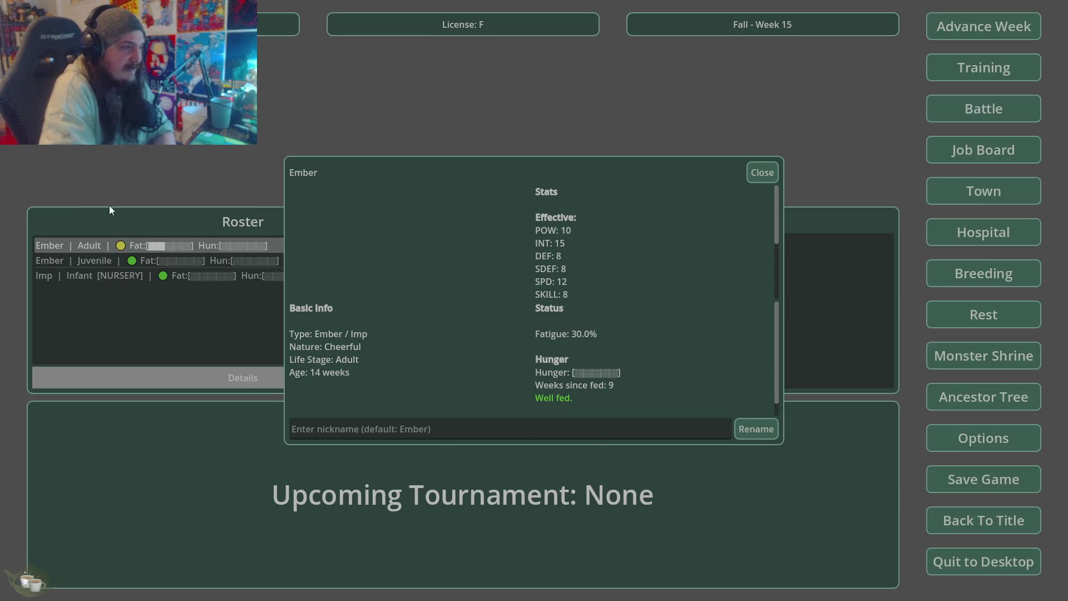
{"action": "left_click", "coordinate": [762, 173]}
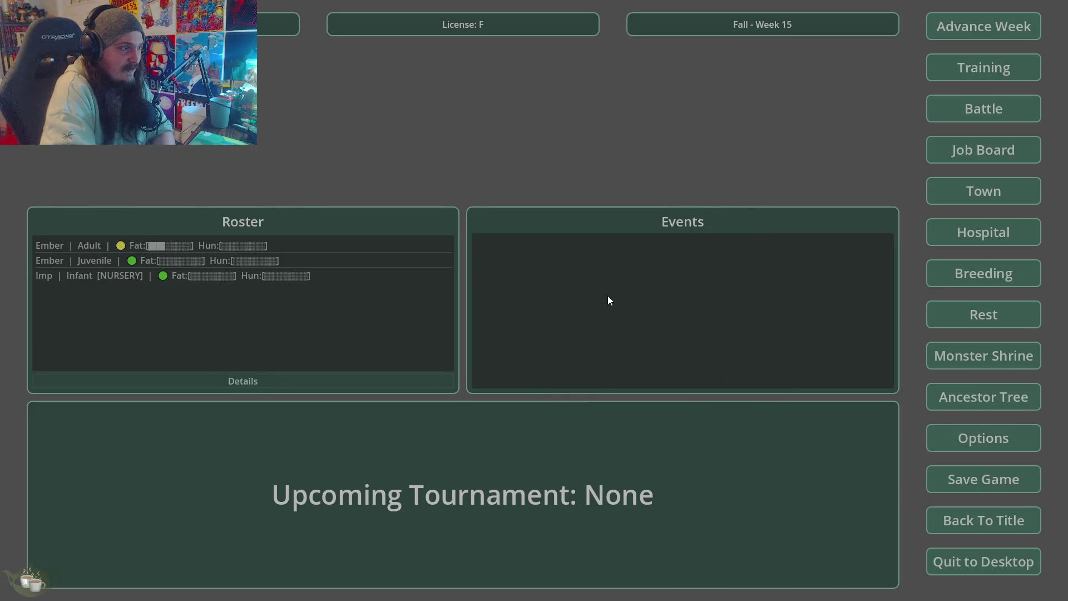
{"action": "left_click", "coordinate": [191, 251]}
{"action": "left_click", "coordinate": [231, 379]}
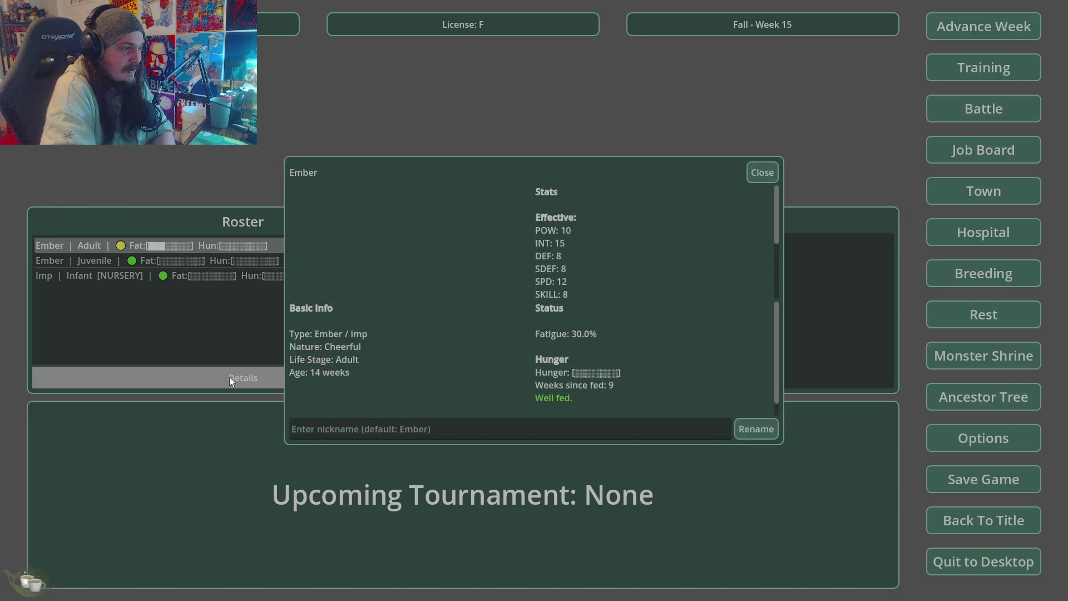
{"action": "left_click", "coordinate": [766, 177]}
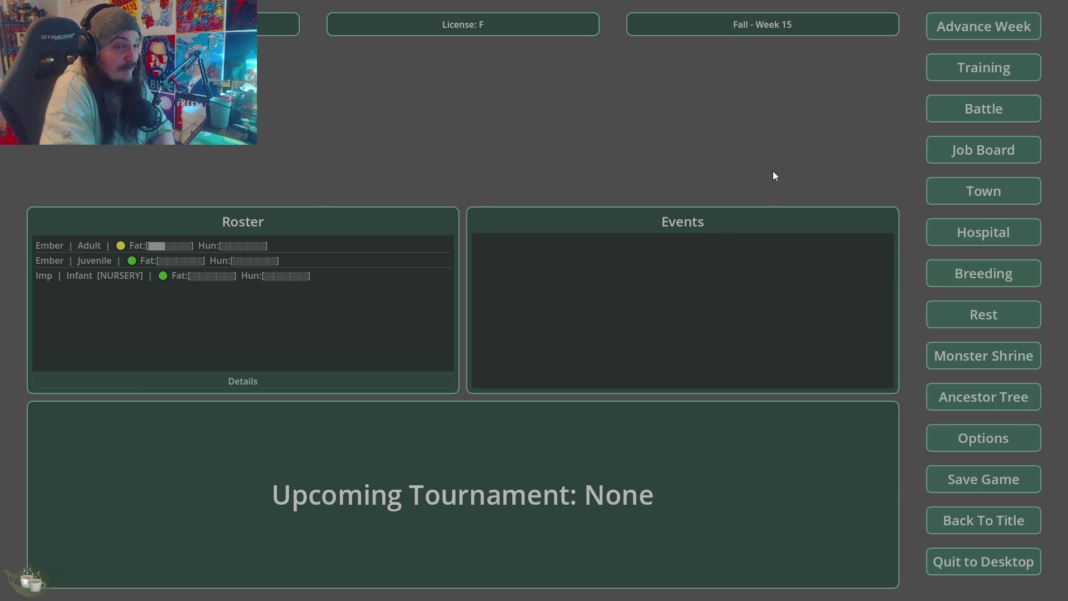
Step: Advance two weeks to Fall Week 17
{"action": "left_click", "coordinate": [1008, 34]}
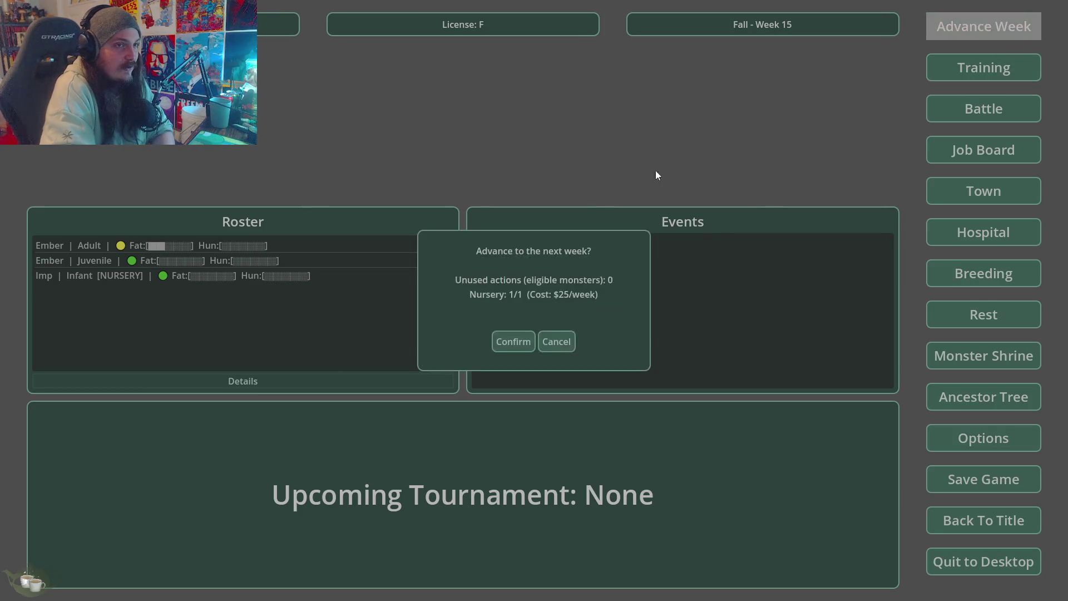
{"action": "left_click", "coordinate": [513, 346]}
{"action": "left_click", "coordinate": [950, 26]}
{"action": "left_click", "coordinate": [508, 338]}
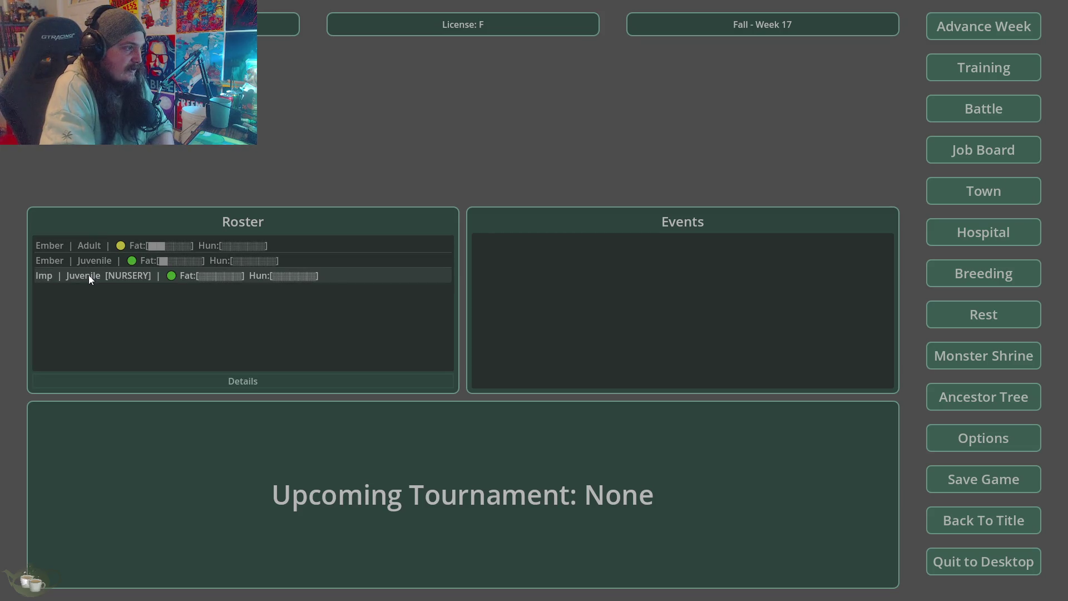
Step: Release the Imp/Imp baby from the Hospital & Nursery
{"action": "left_click", "coordinate": [940, 236]}
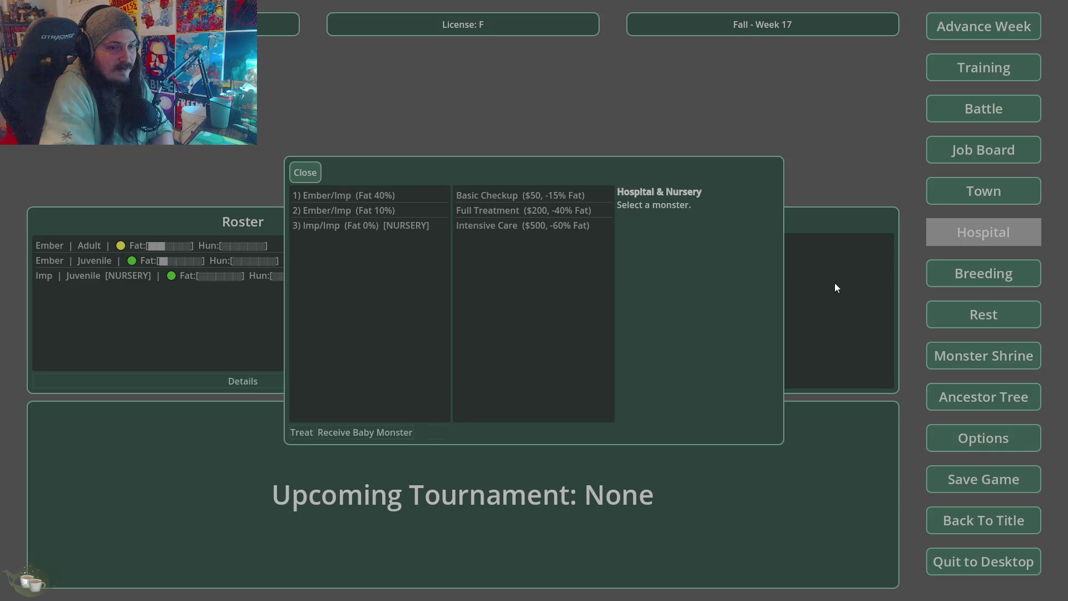
{"action": "left_click", "coordinate": [423, 225]}
{"action": "left_click", "coordinate": [412, 426]}
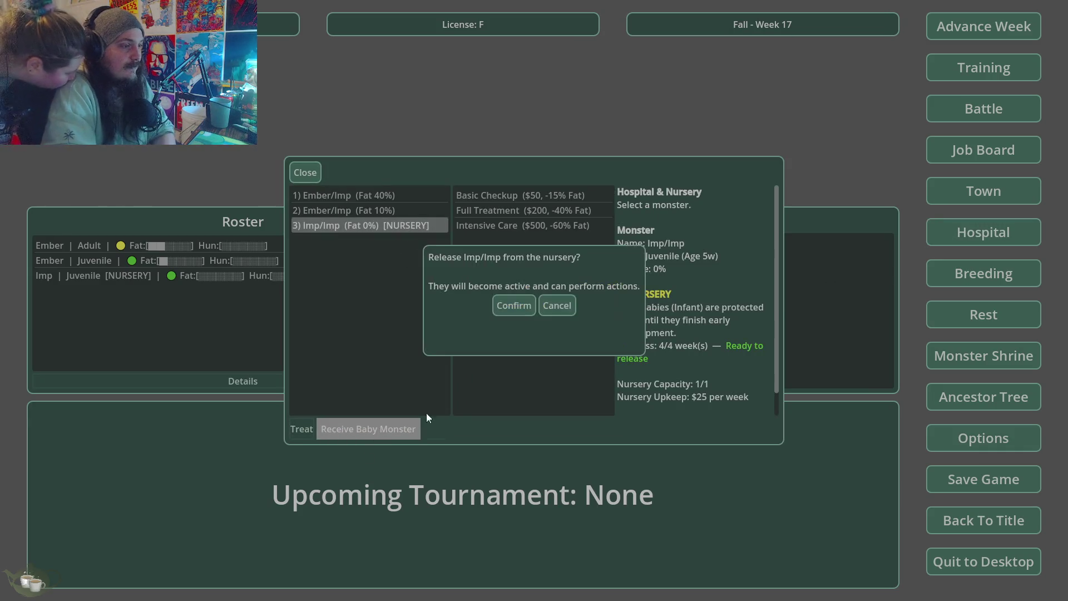
{"action": "left_click", "coordinate": [515, 307]}
{"action": "left_click", "coordinate": [318, 176]}
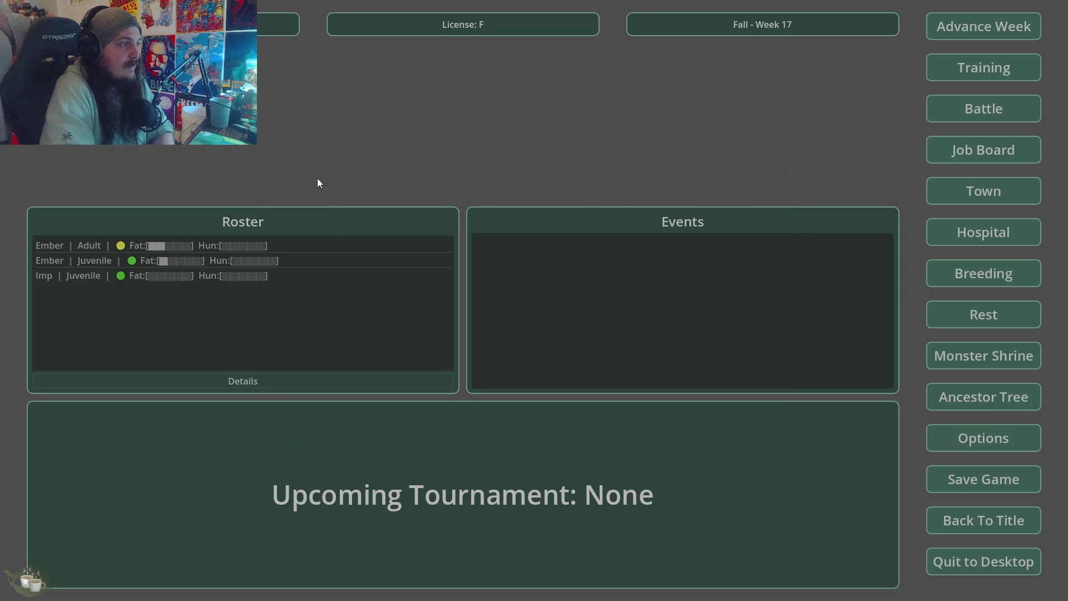
Step: Generate a Slime at the Monster Shrine, add it to the roster, and view its details
{"action": "left_click", "coordinate": [968, 358]}
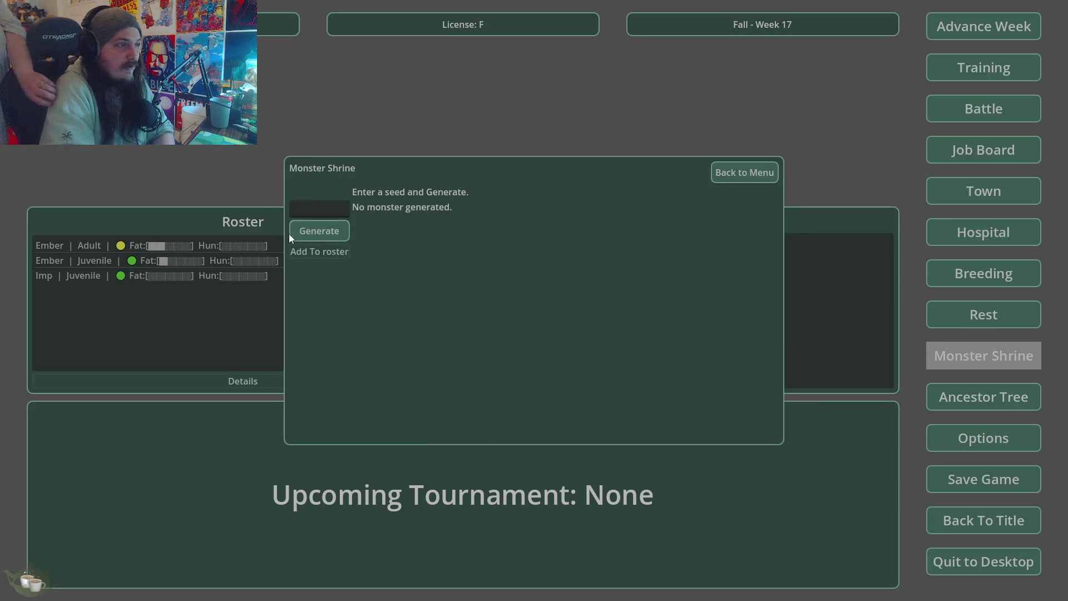
{"action": "left_click", "coordinate": [309, 237]}
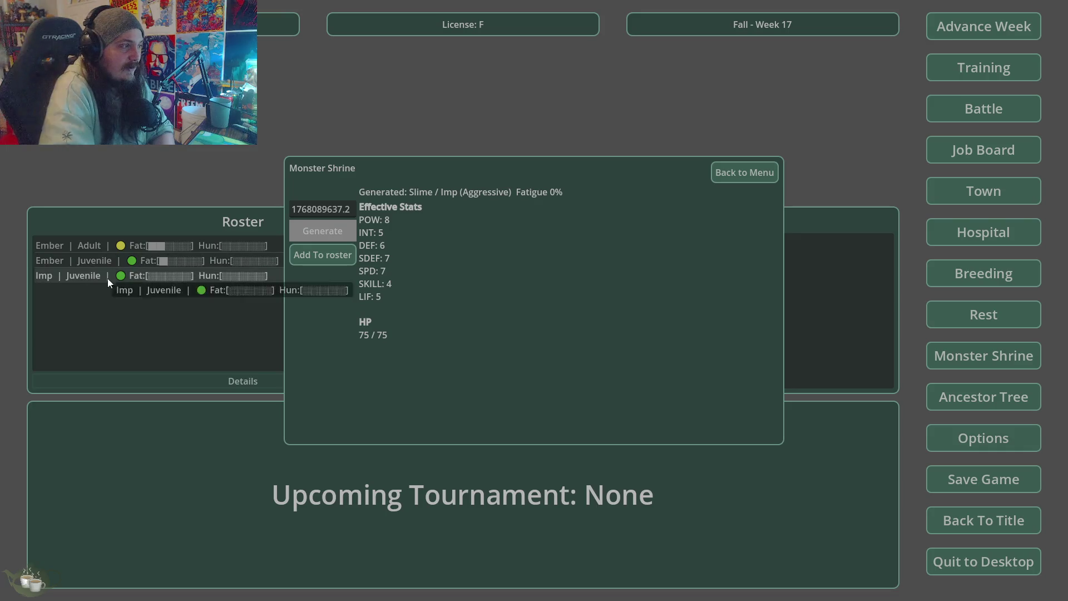
{"action": "left_click", "coordinate": [323, 251]}
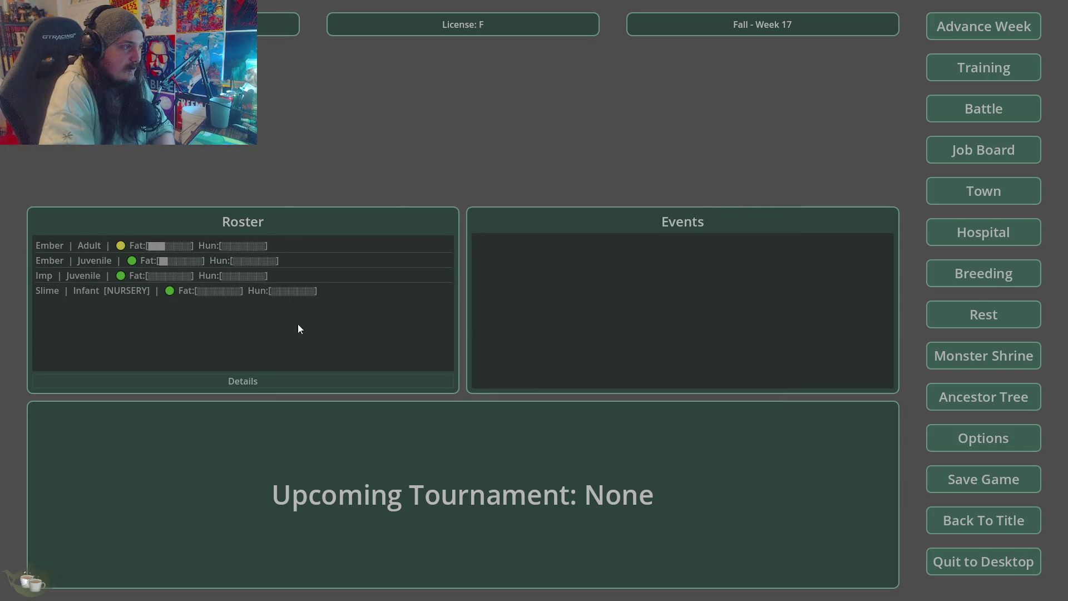
{"action": "left_click", "coordinate": [119, 293]}
{"action": "left_click", "coordinate": [170, 380]}
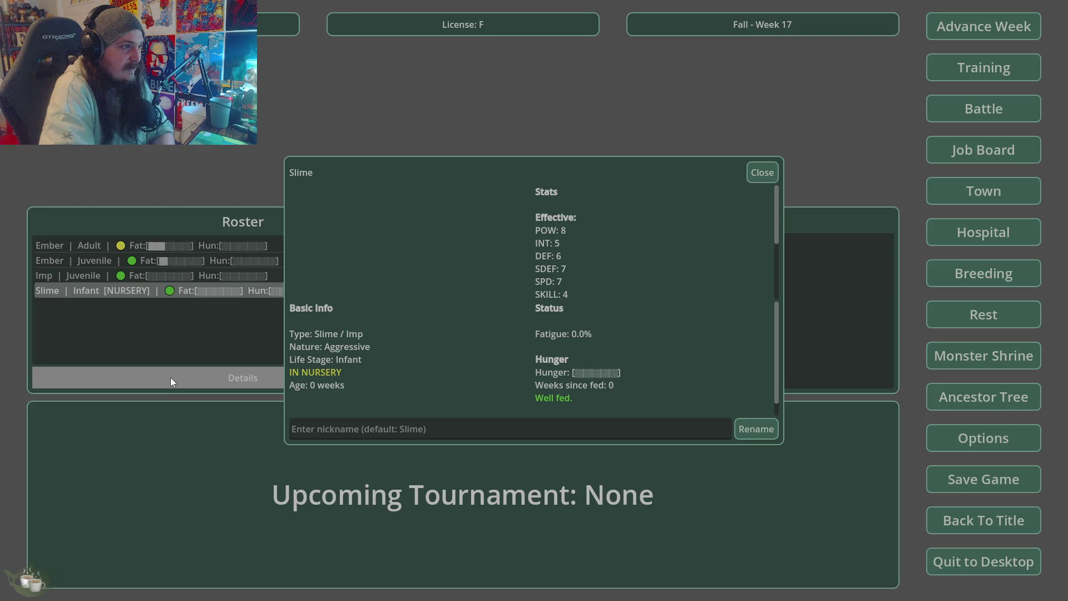
Step: Close the Slime's details, advance five weeks to Winter Week 22, and open Hospital & Nursery
{"action": "left_click", "coordinate": [761, 171]}
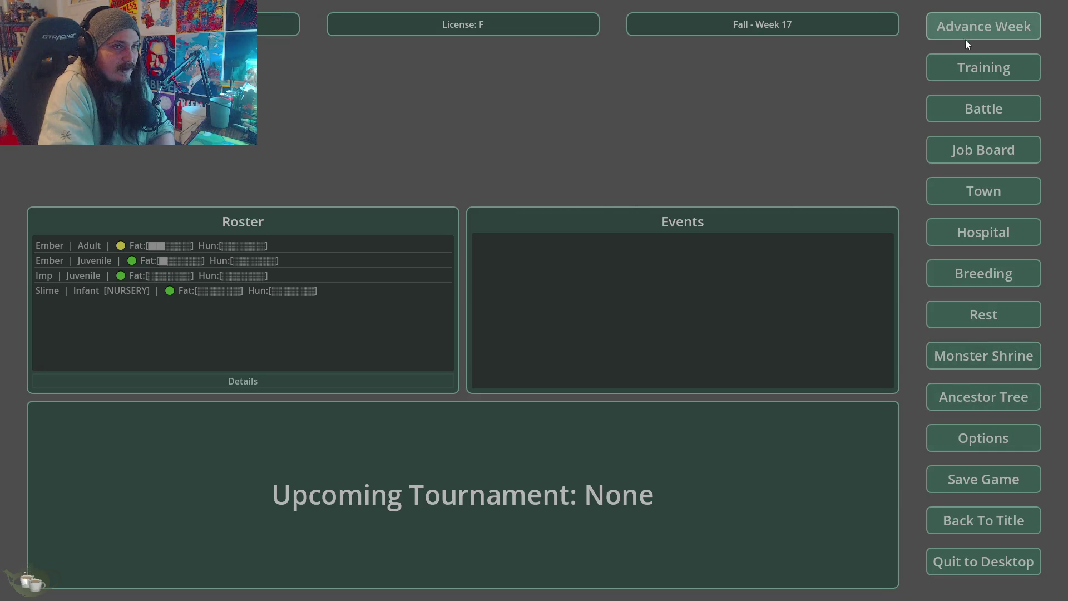
{"action": "left_click", "coordinate": [990, 25]}
{"action": "left_click", "coordinate": [528, 345]}
{"action": "left_click", "coordinate": [984, 26]}
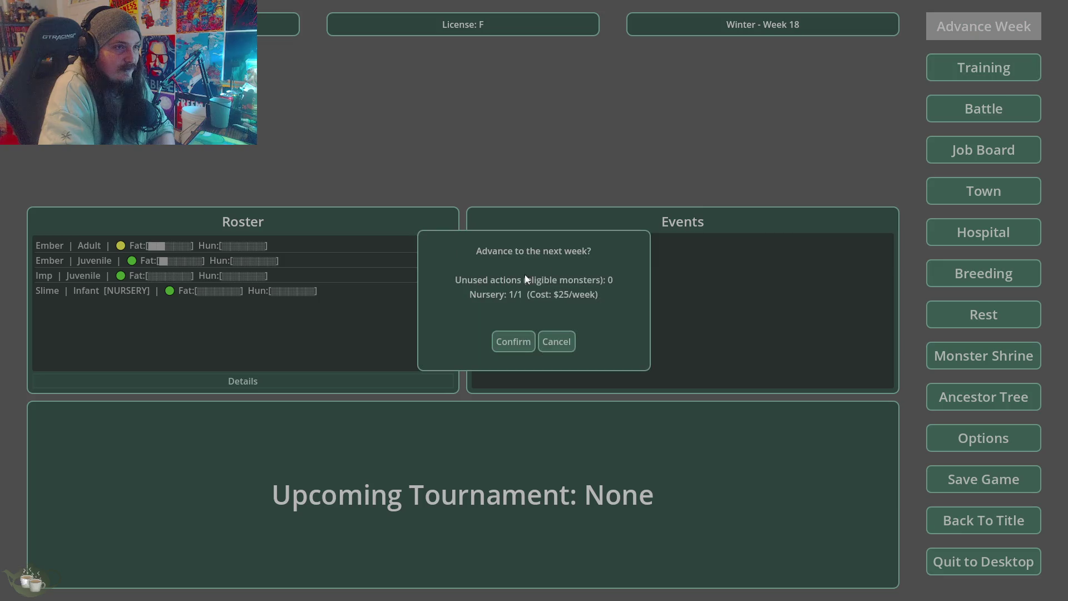
{"action": "left_click", "coordinate": [512, 340]}
{"action": "left_click", "coordinate": [987, 25]}
{"action": "left_click", "coordinate": [513, 342]}
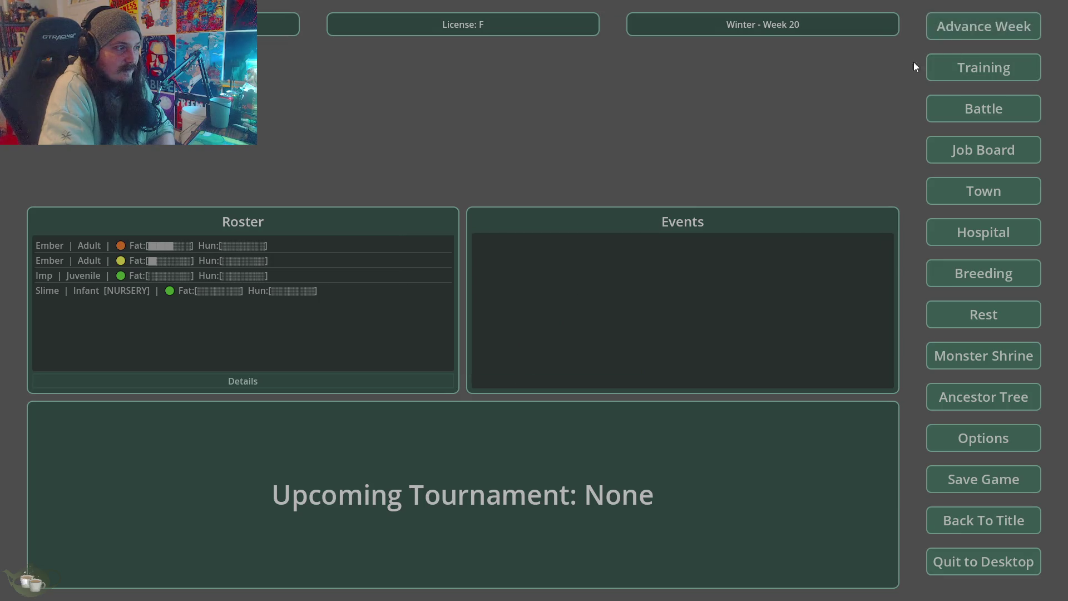
{"action": "left_click", "coordinate": [1001, 16]}
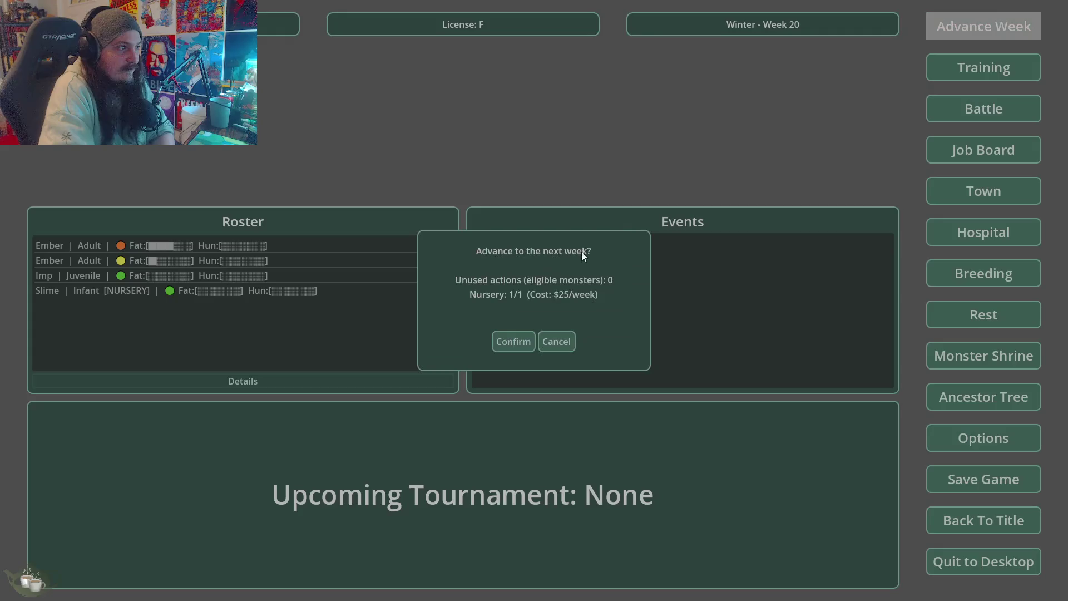
{"action": "left_click", "coordinate": [508, 343]}
{"action": "left_click", "coordinate": [997, 38]}
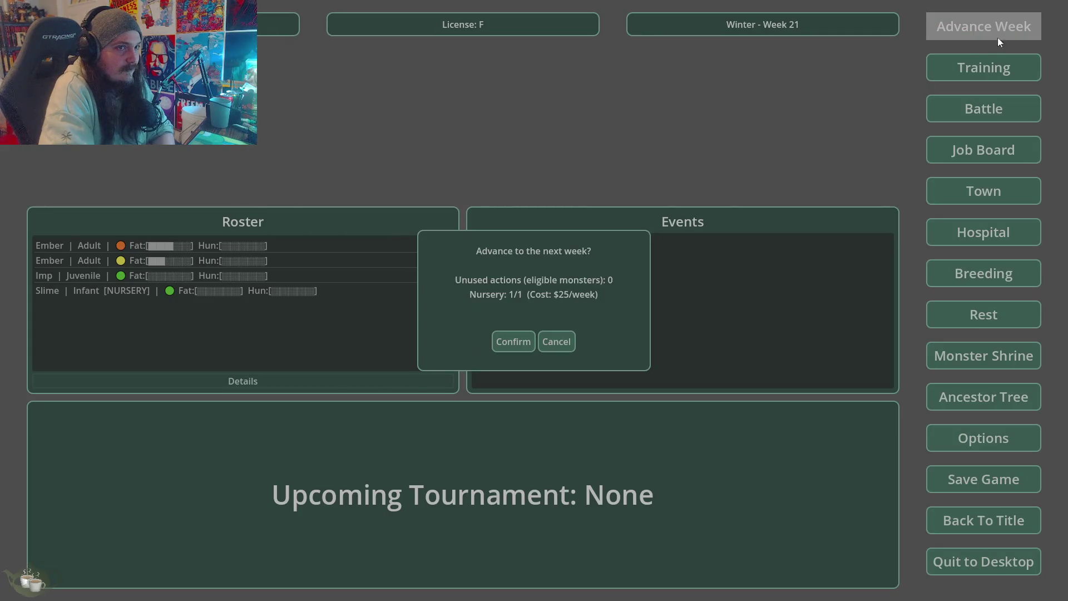
{"action": "left_click", "coordinate": [508, 337]}
{"action": "left_click", "coordinate": [1005, 232]}
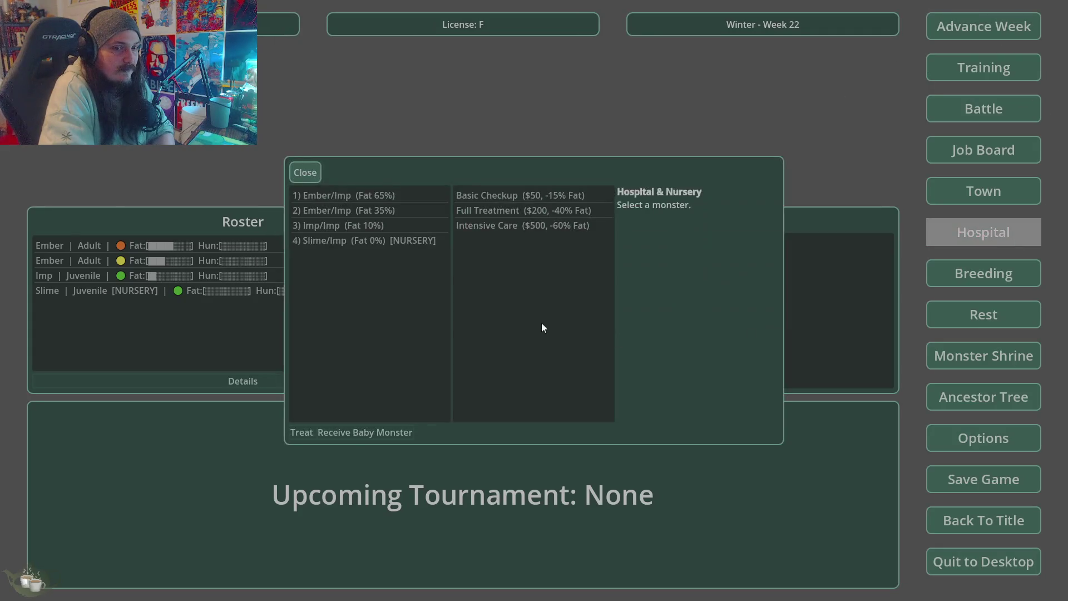
Step: Release the Slime/Imp baby from the nursery
{"action": "left_click", "coordinate": [349, 241]}
{"action": "left_click", "coordinate": [348, 432]}
{"action": "left_click", "coordinate": [512, 372]}
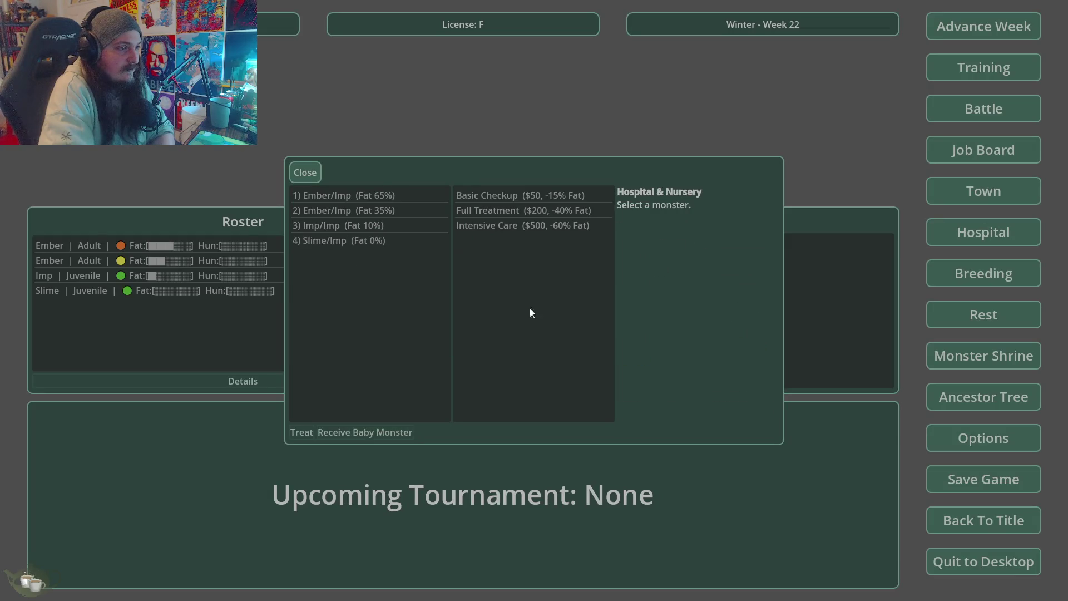
{"action": "left_click", "coordinate": [312, 171]}
{"action": "left_click", "coordinate": [250, 247]}
Step: Give Imp/Imp gentle training for Week 22, then open the first Ember's details
{"action": "left_click", "coordinate": [1021, 77]}
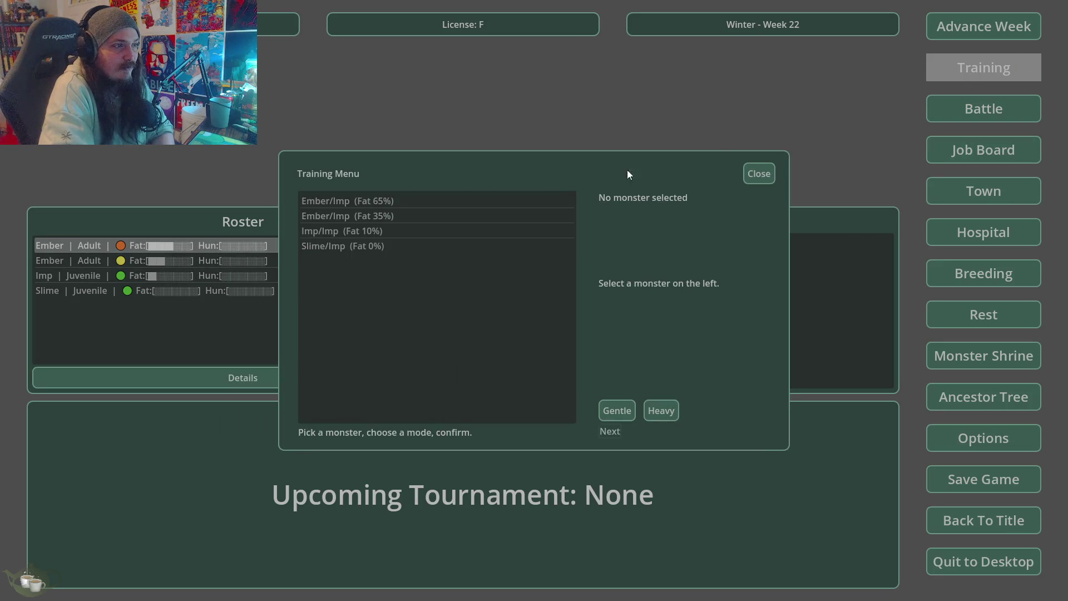
{"action": "left_click", "coordinate": [441, 231]}
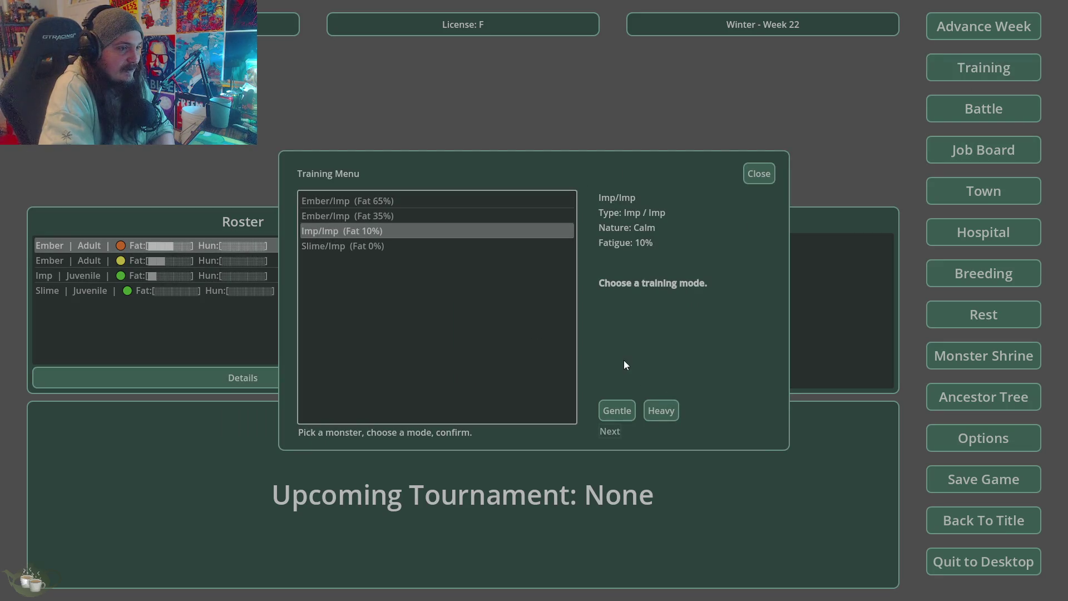
{"action": "left_click", "coordinate": [610, 414]}
{"action": "left_click", "coordinate": [655, 405]}
{"action": "left_click", "coordinate": [612, 407]}
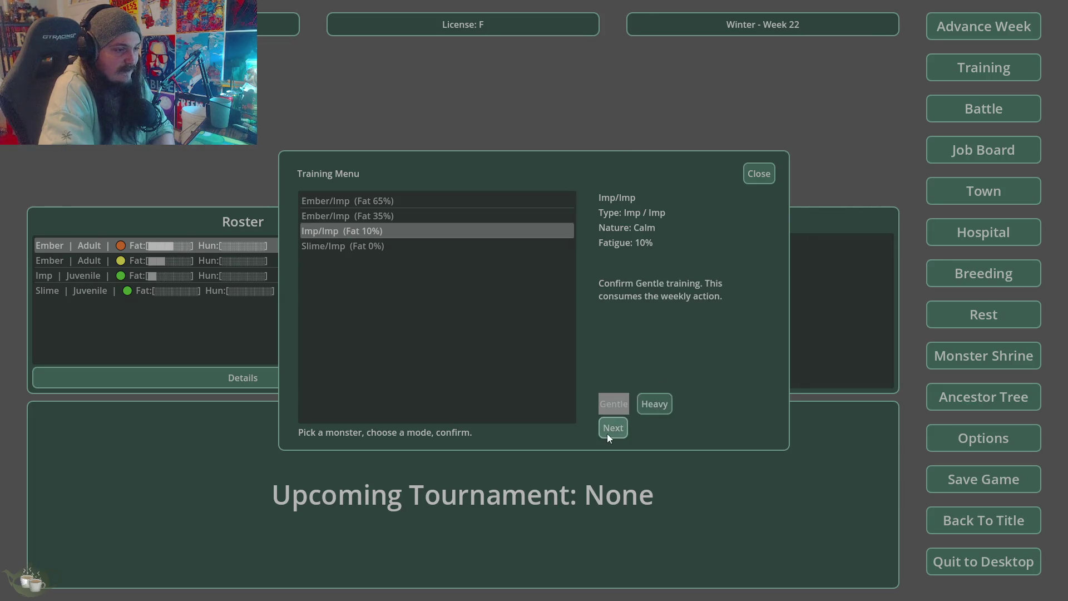
{"action": "left_click", "coordinate": [608, 436]}
{"action": "left_click", "coordinate": [557, 317]}
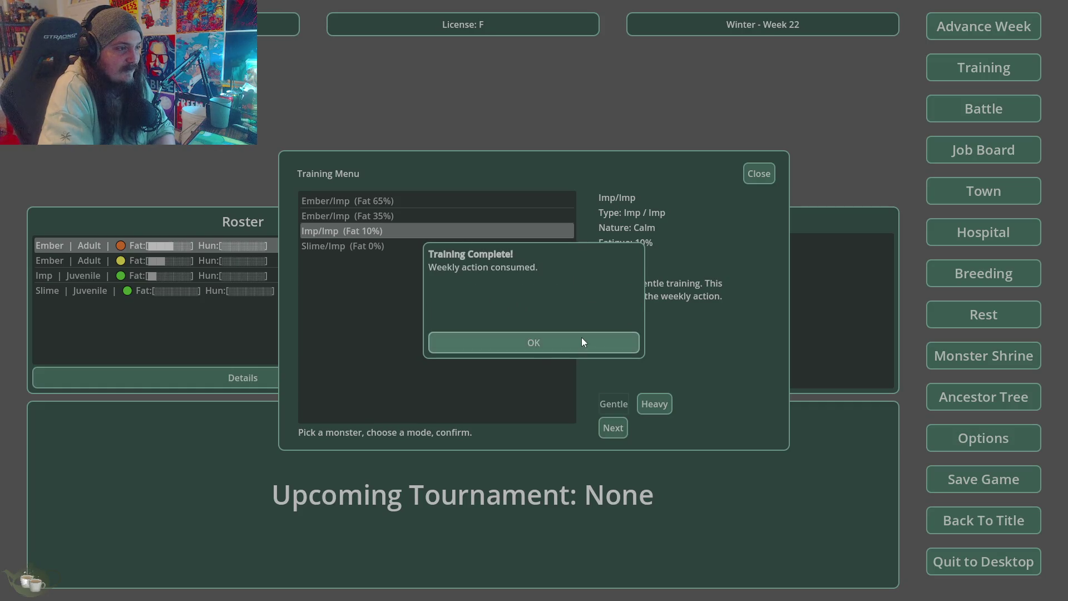
{"action": "left_click", "coordinate": [582, 341]}
{"action": "left_click", "coordinate": [176, 243]}
{"action": "left_click", "coordinate": [185, 379]}
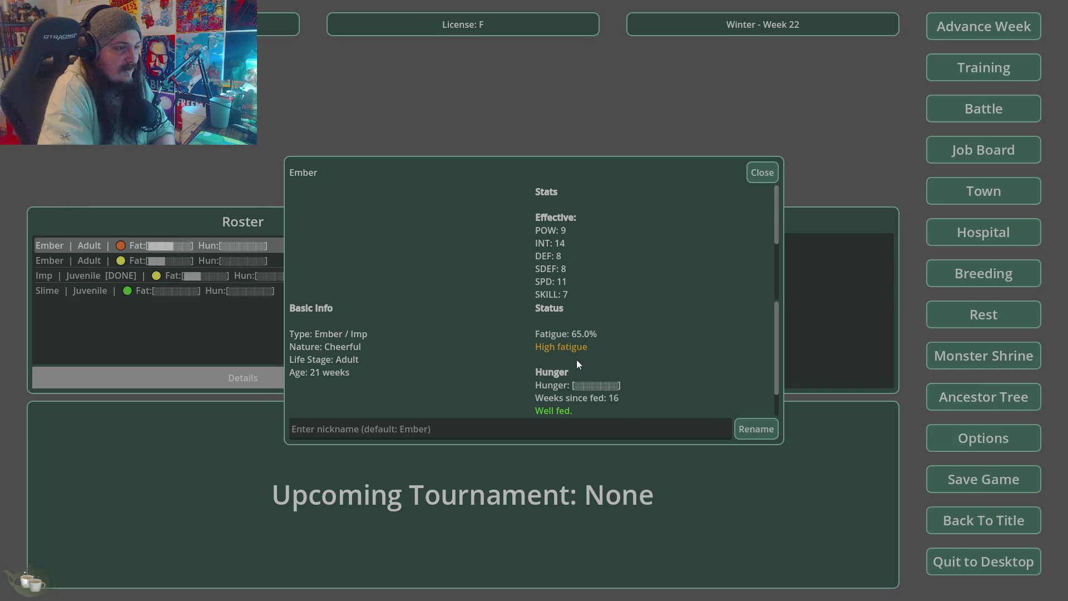
Step: Review the first and second Embers' details
{"action": "scroll", "coordinate": [584, 347], "scroll_direction": "down", "scroll_amount": 1}
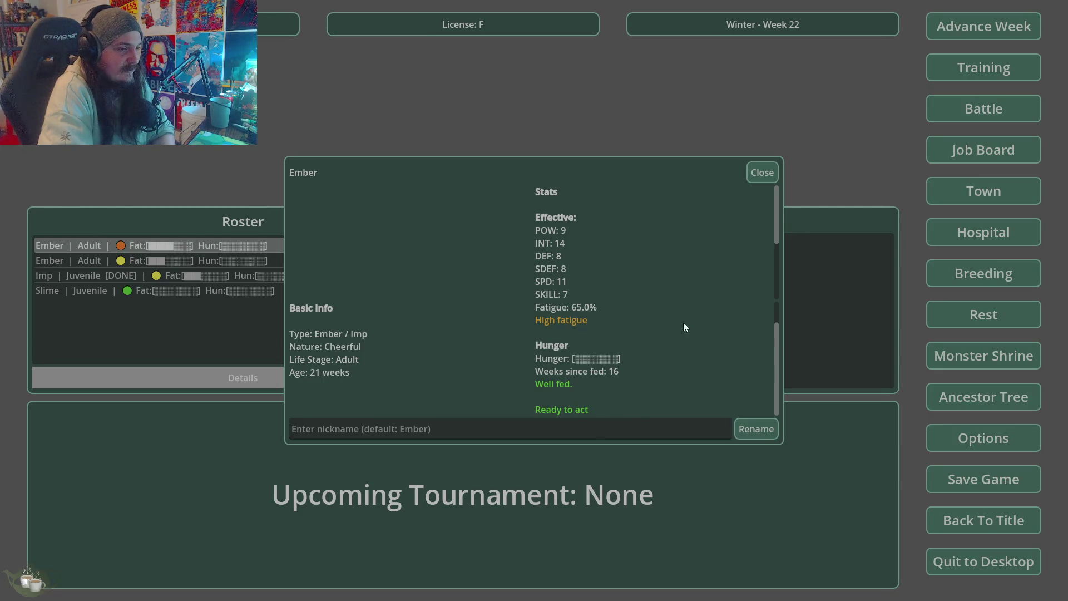
{"action": "left_click", "coordinate": [762, 172]}
{"action": "left_click", "coordinate": [205, 260]}
{"action": "left_click", "coordinate": [259, 378]}
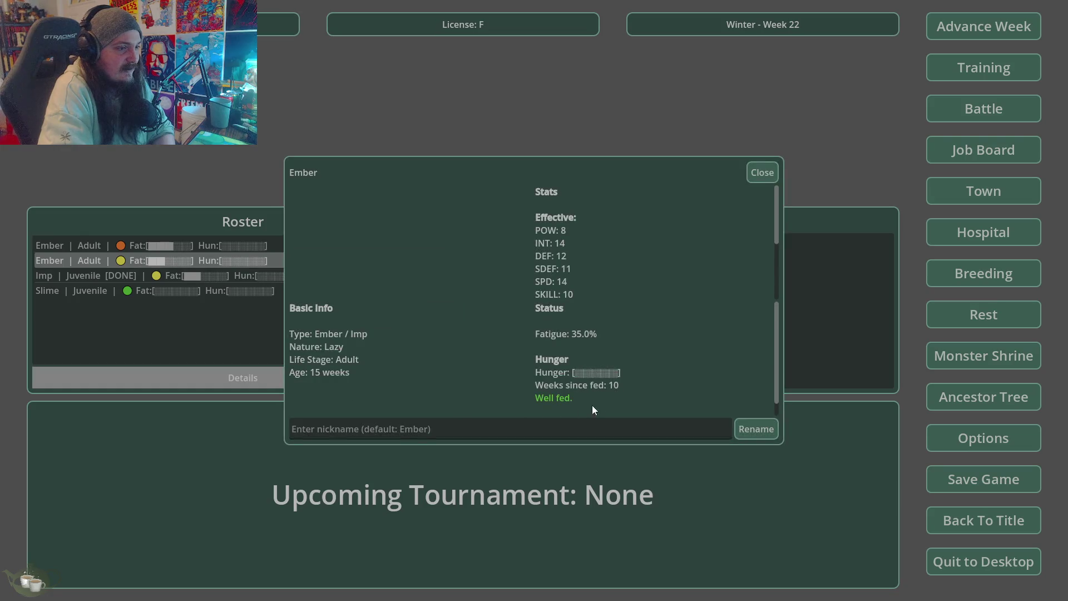
{"action": "scroll", "coordinate": [637, 364], "scroll_direction": "down", "scroll_amount": 1}
{"action": "left_click", "coordinate": [752, 170]}
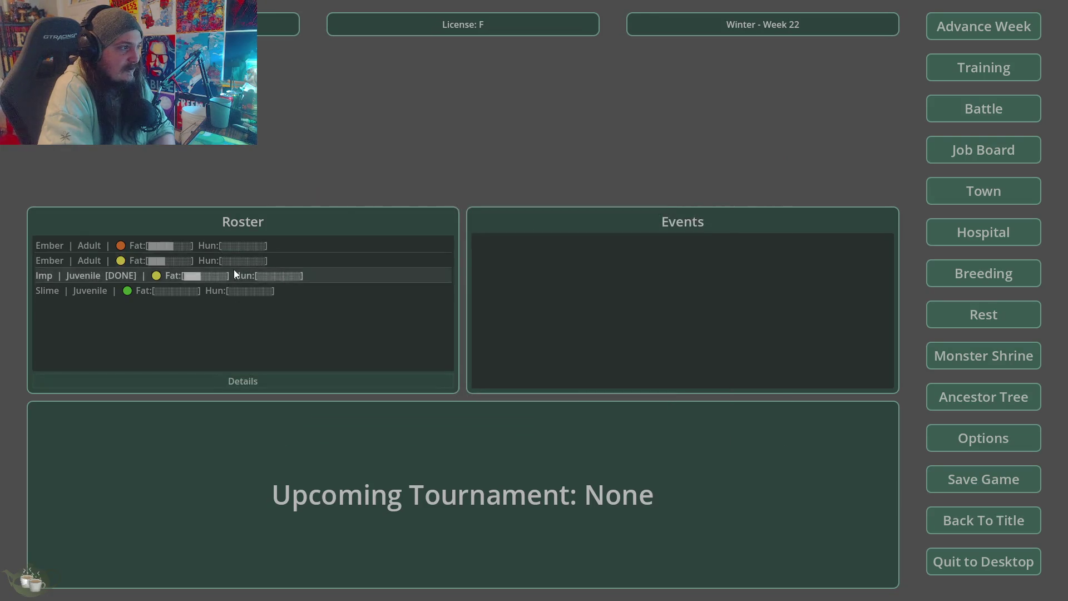
Step: Check the Imp's details: 30.0% fatigue and gentle training this week
{"action": "left_click", "coordinate": [251, 275]}
{"action": "left_click", "coordinate": [254, 378]}
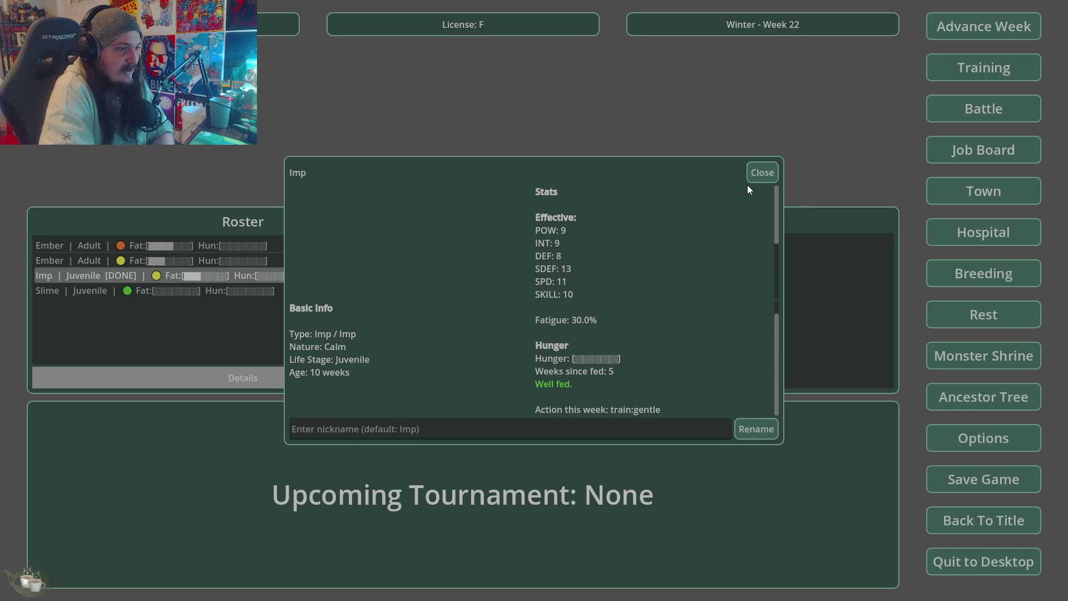
{"action": "key", "text": "Escape"}
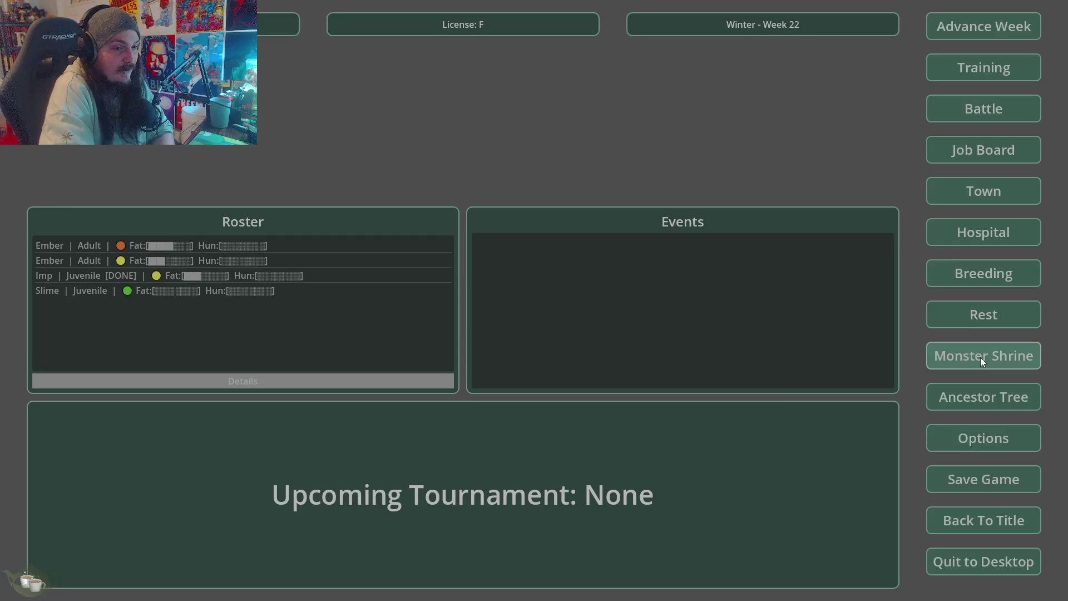
Step: Pick Slime/Imp and a second breeding parent, then stop and relaunch the game after the error
{"action": "left_click", "coordinate": [988, 264]}
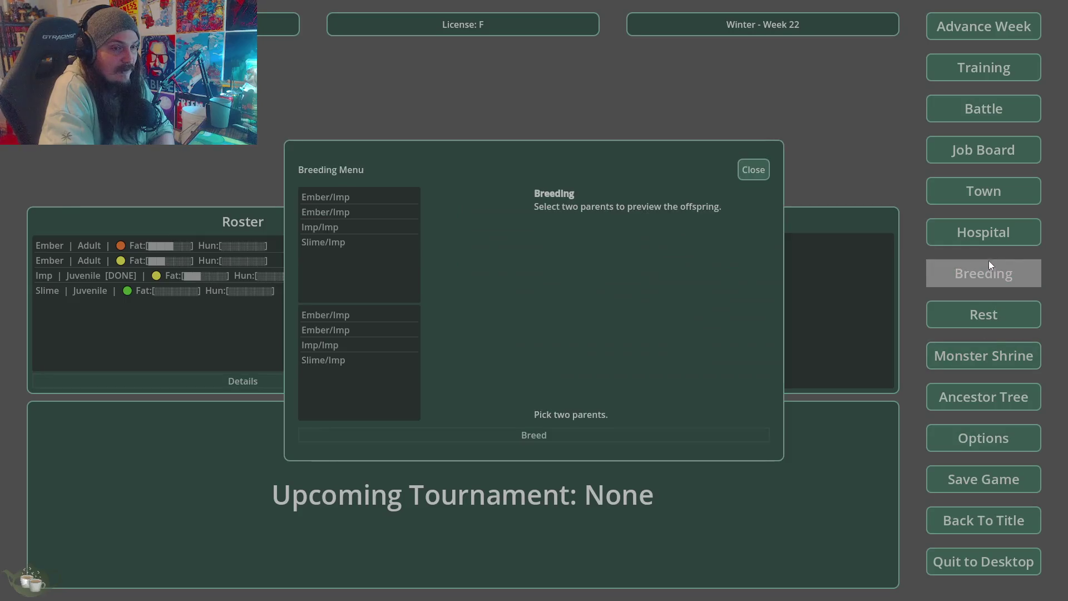
{"action": "left_click", "coordinate": [359, 241]}
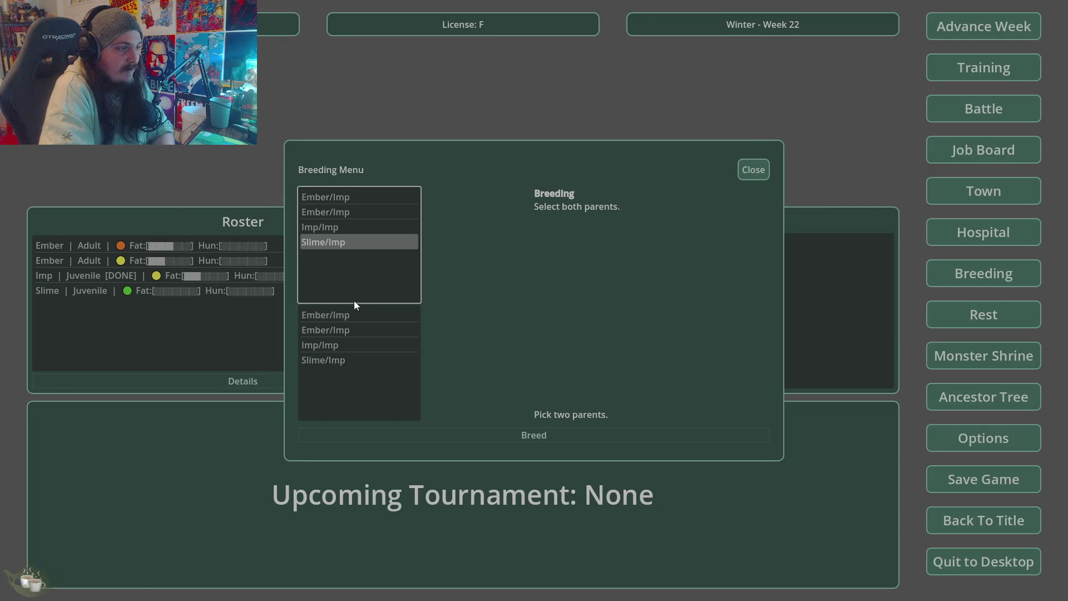
{"action": "left_click", "coordinate": [345, 315]}
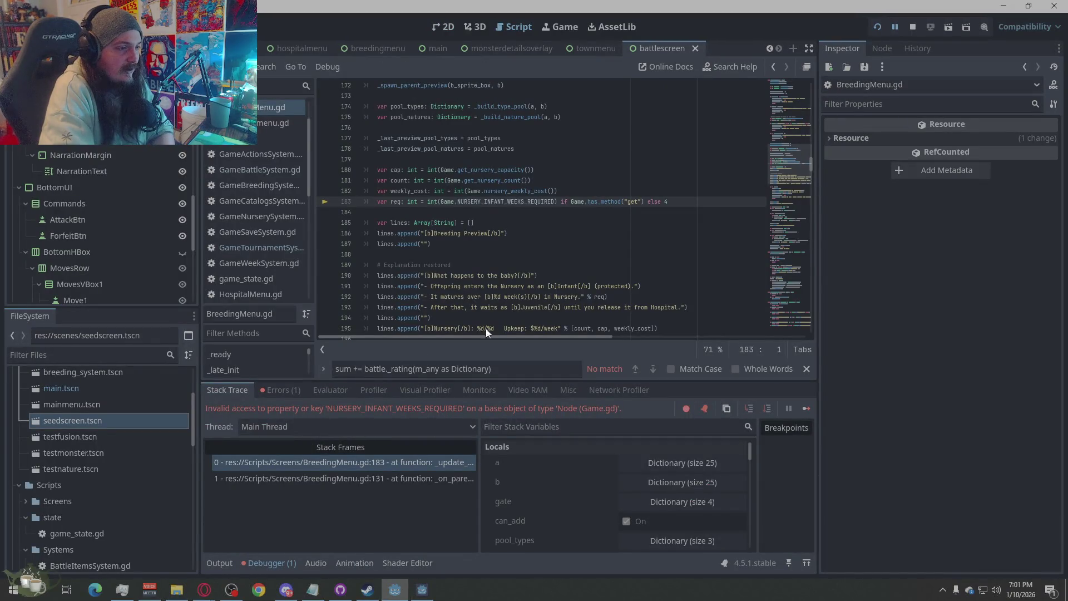
{"action": "left_click", "coordinate": [911, 28]}
{"action": "key", "text": "F5"}
Step: Start a new game and check the Breeding menu with an empty roster
{"action": "left_click", "coordinate": [533, 247]}
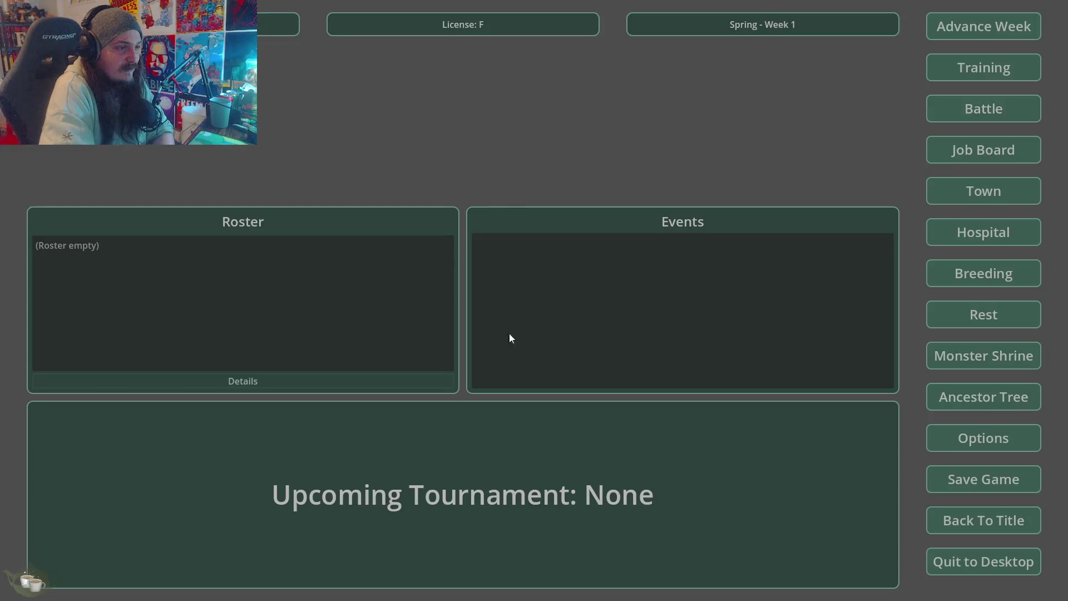
{"action": "left_click", "coordinate": [1008, 275]}
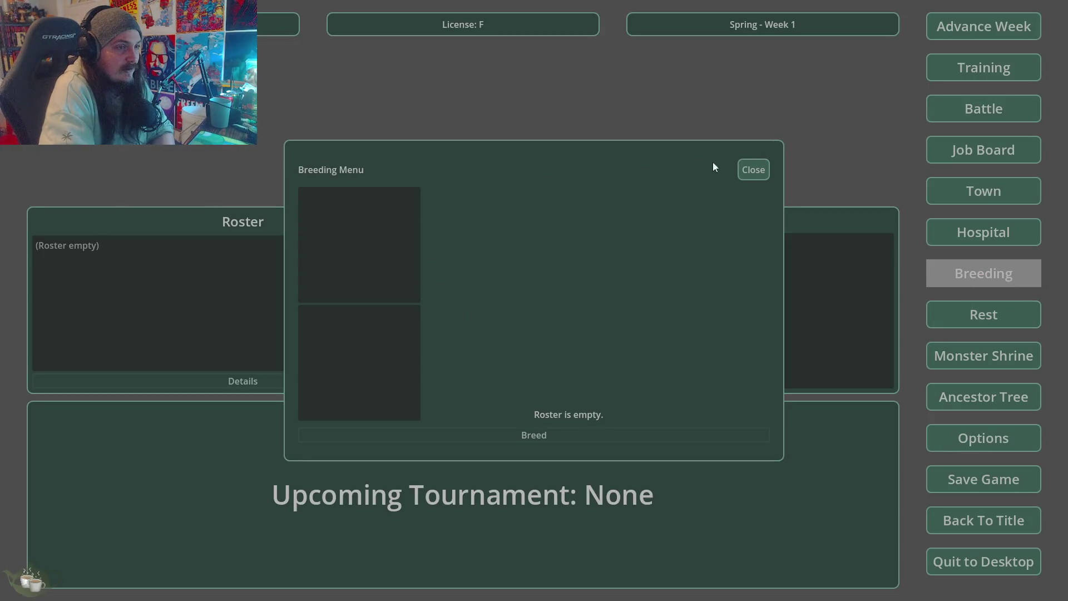
{"action": "left_click", "coordinate": [753, 169]}
Step: Return to the title screen and view Save Slot 01 in Load Game
{"action": "left_click", "coordinate": [1002, 522]}
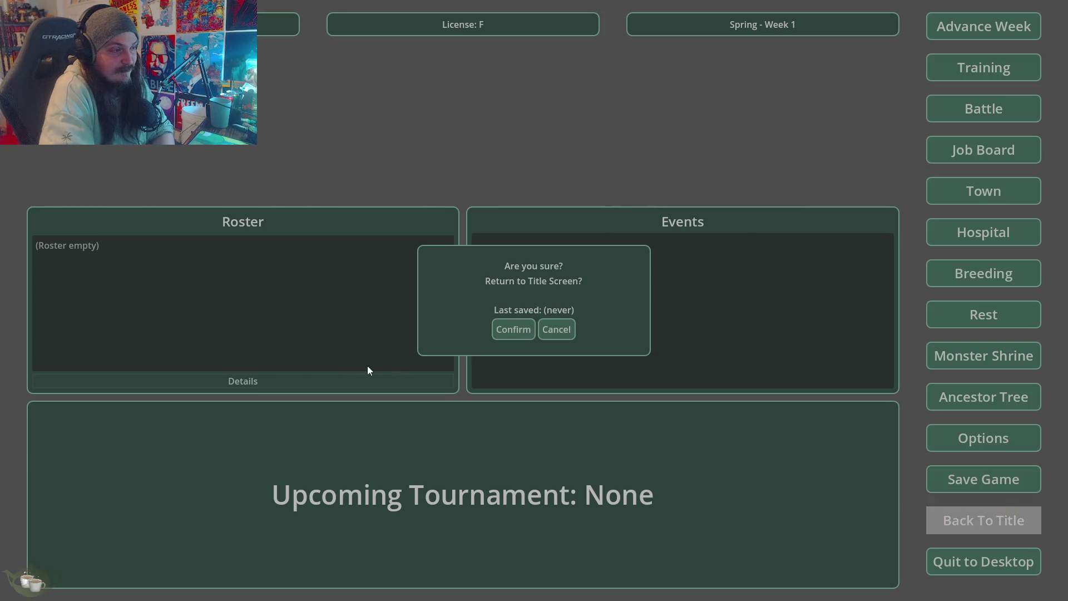
{"action": "left_click", "coordinate": [507, 336]}
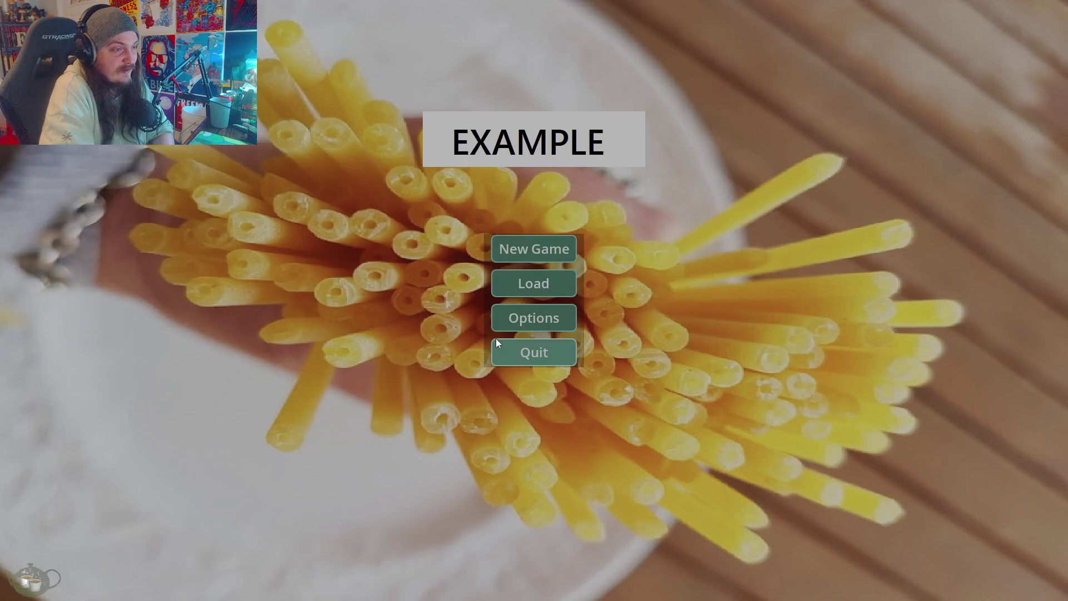
{"action": "left_click", "coordinate": [511, 291]}
{"action": "left_click", "coordinate": [428, 239]}
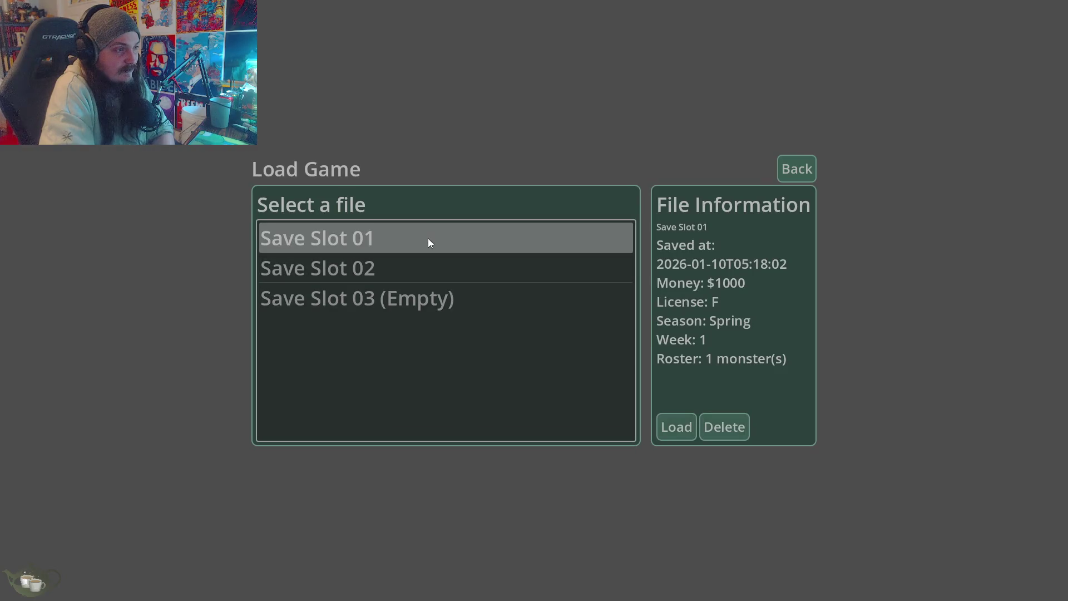
Step: Load Save Slot 02 at Summer Week 6, generate a Ghost / Imp, and open Breeding
{"action": "left_click", "coordinate": [534, 270]}
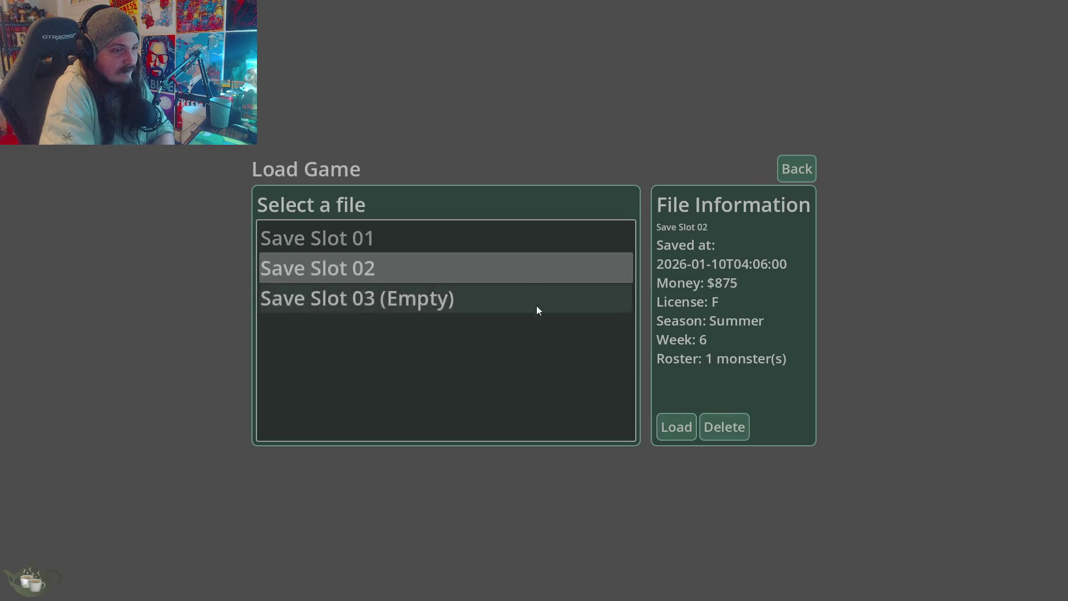
{"action": "left_click", "coordinate": [676, 427]}
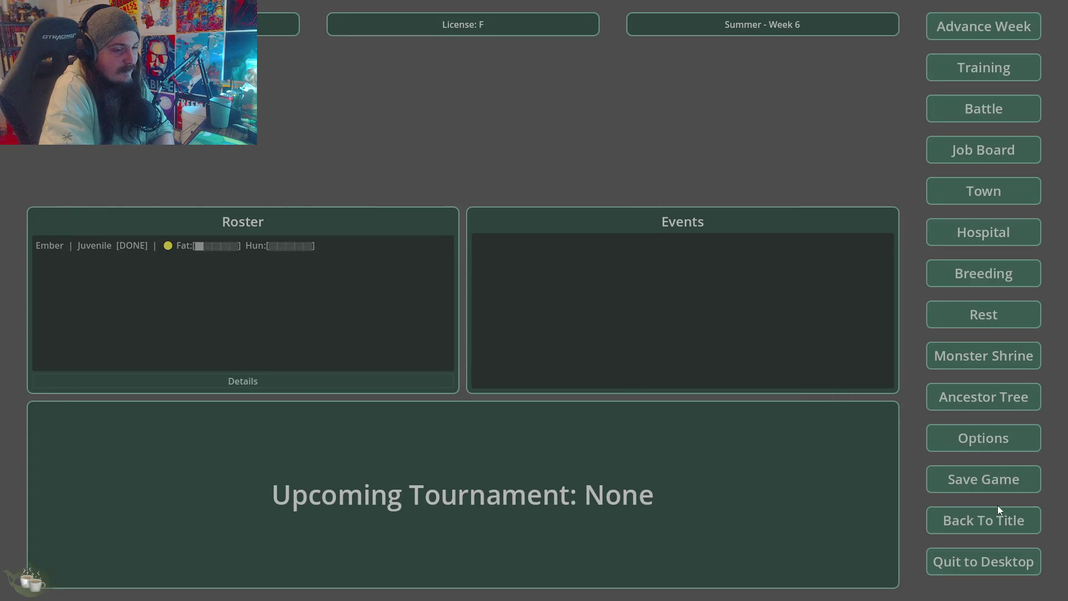
{"action": "left_click", "coordinate": [971, 364]}
{"action": "left_click", "coordinate": [307, 231]}
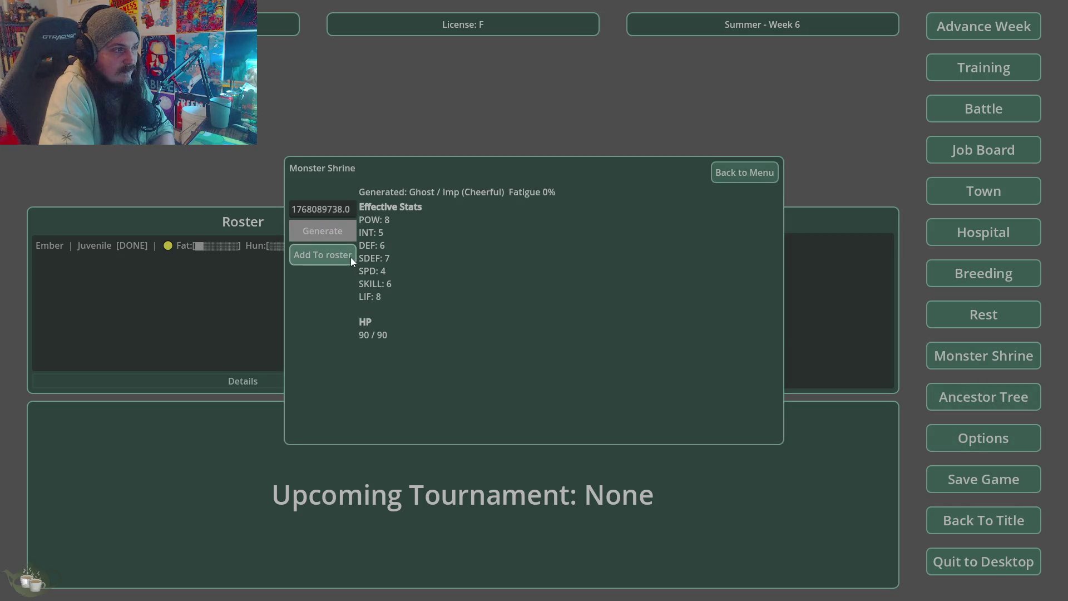
{"action": "left_click", "coordinate": [759, 172]}
{"action": "left_click", "coordinate": [999, 283]}
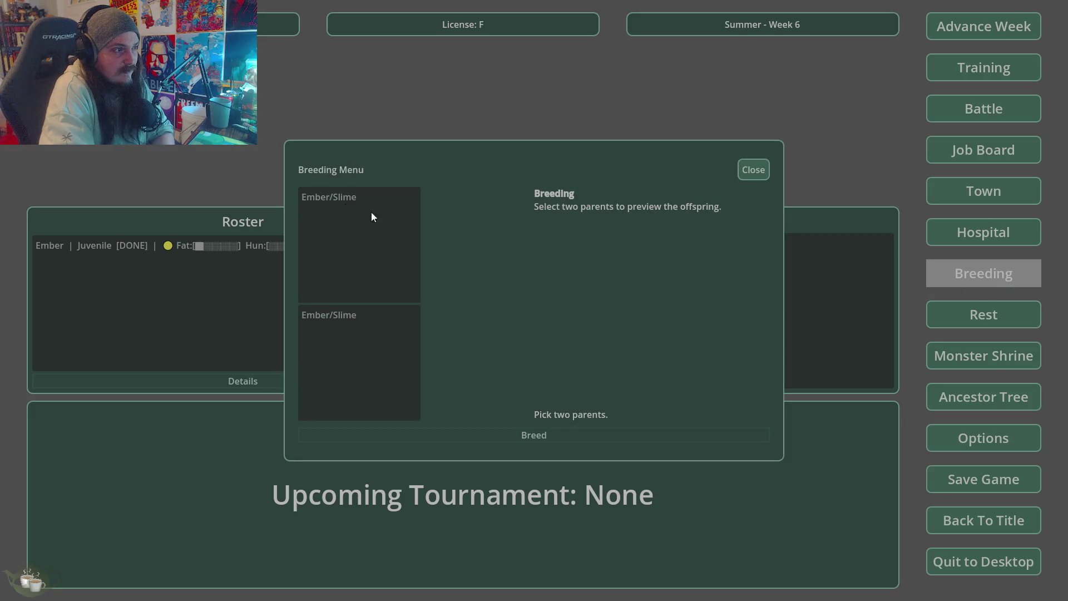
Step: Pick Ember/Slime as both breeding parents, close the menu, and quit the game to the editor
{"action": "left_click", "coordinate": [313, 195]}
{"action": "left_click", "coordinate": [352, 316]}
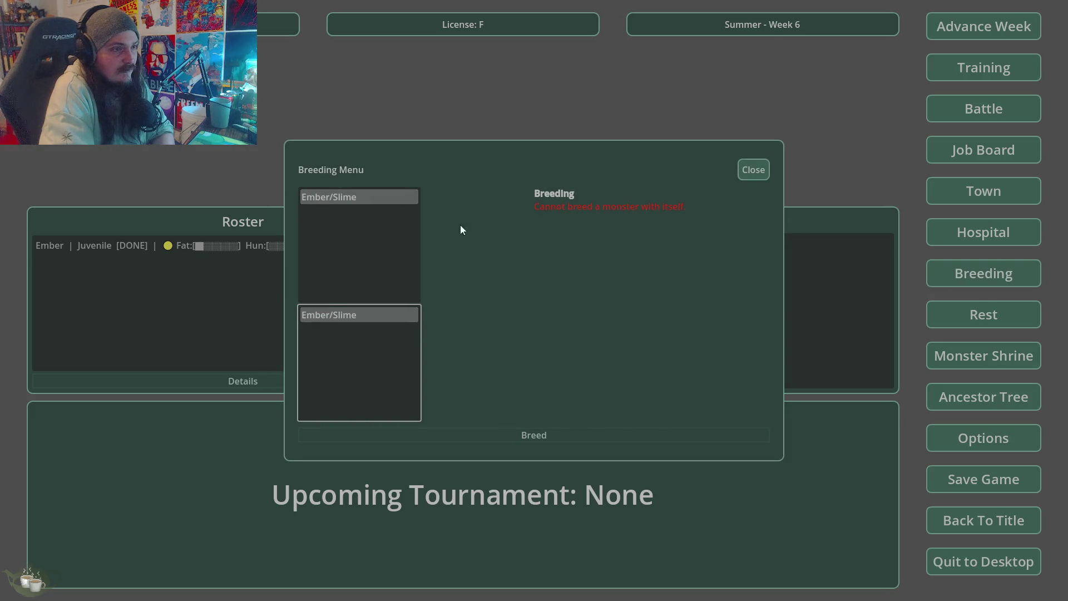
{"action": "left_click", "coordinate": [750, 180]}
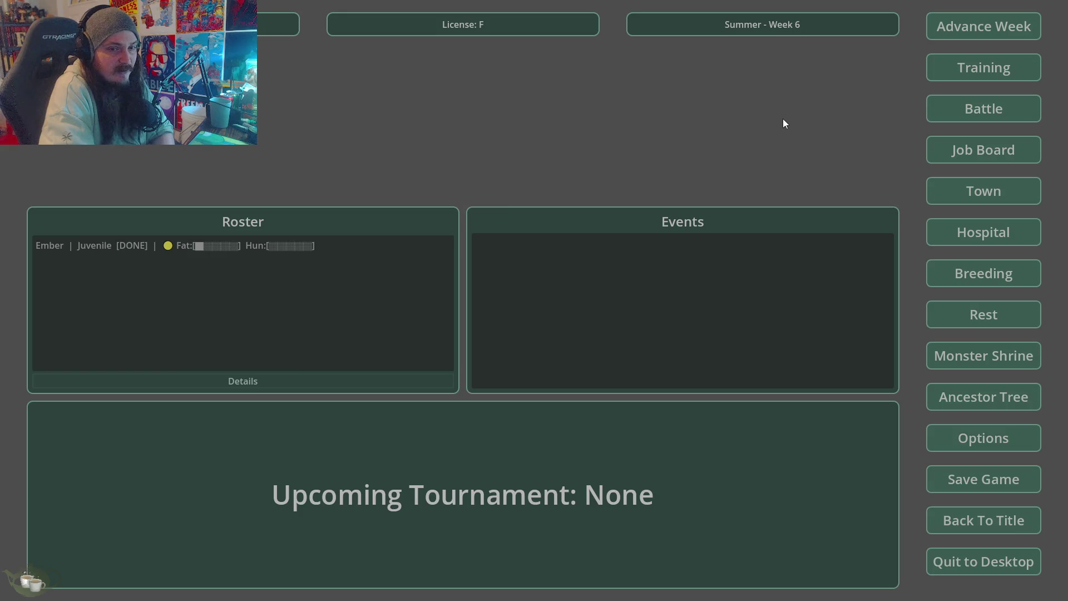
{"action": "left_click", "coordinate": [975, 559]}
{"action": "left_click", "coordinate": [506, 333]}
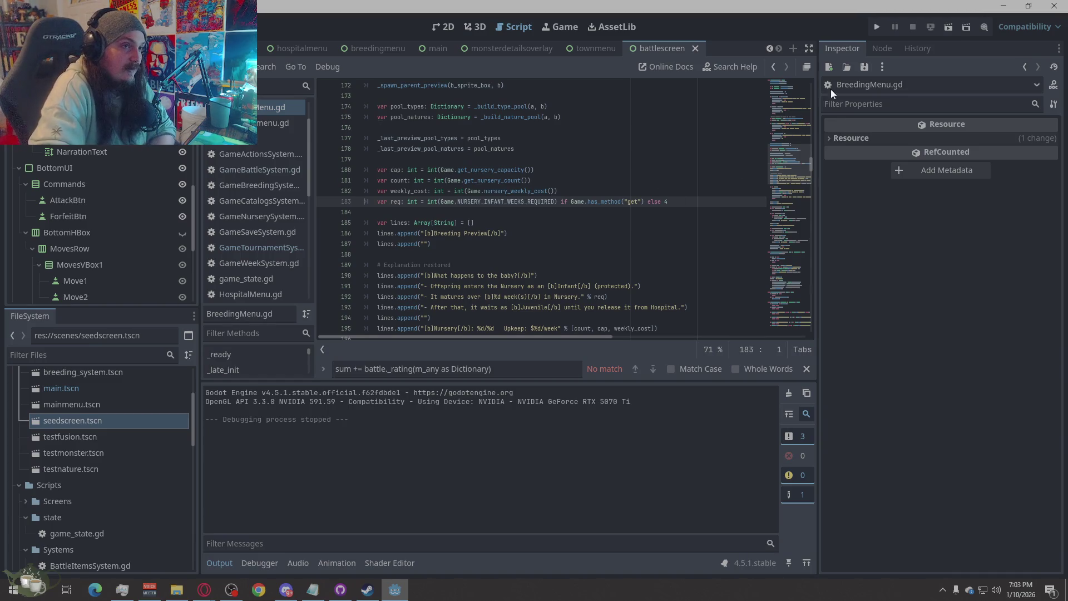
Step: Open the emberslime, slime and slimeember scenes from the Sprites folder
{"action": "left_click", "coordinate": [792, 49]}
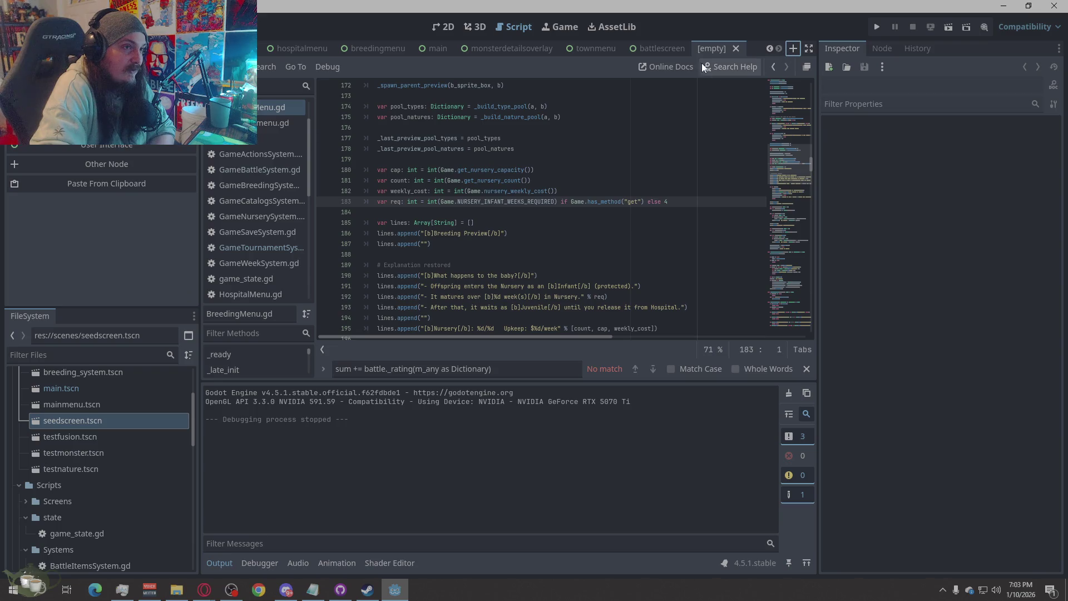
{"action": "left_click", "coordinate": [735, 49]}
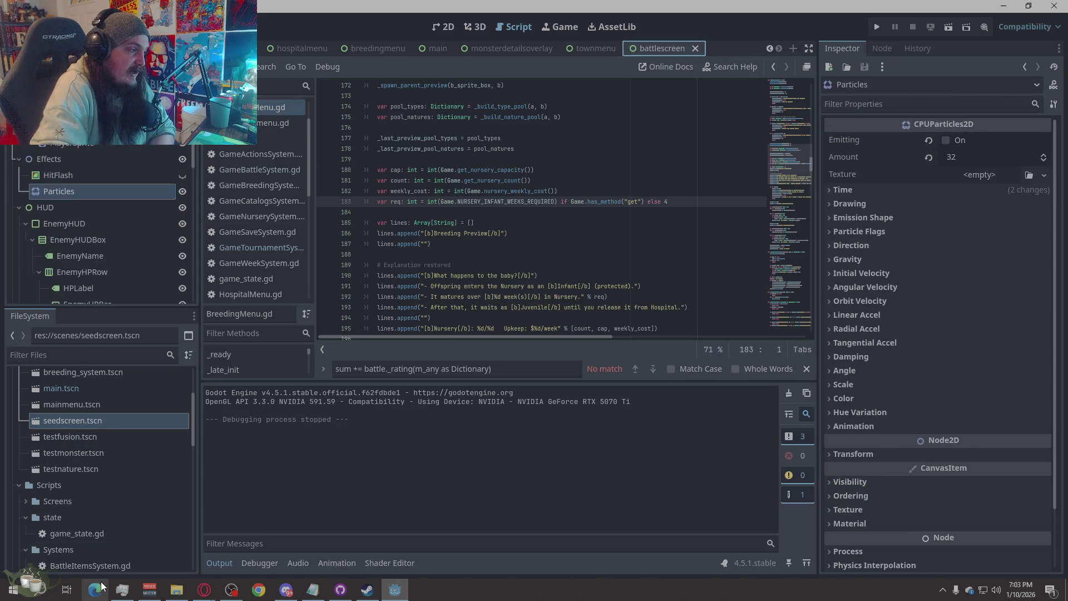
{"action": "scroll", "coordinate": [108, 495], "scroll_direction": "up", "scroll_amount": 3}
{"action": "scroll", "coordinate": [35, 442], "scroll_direction": "down", "scroll_amount": 6}
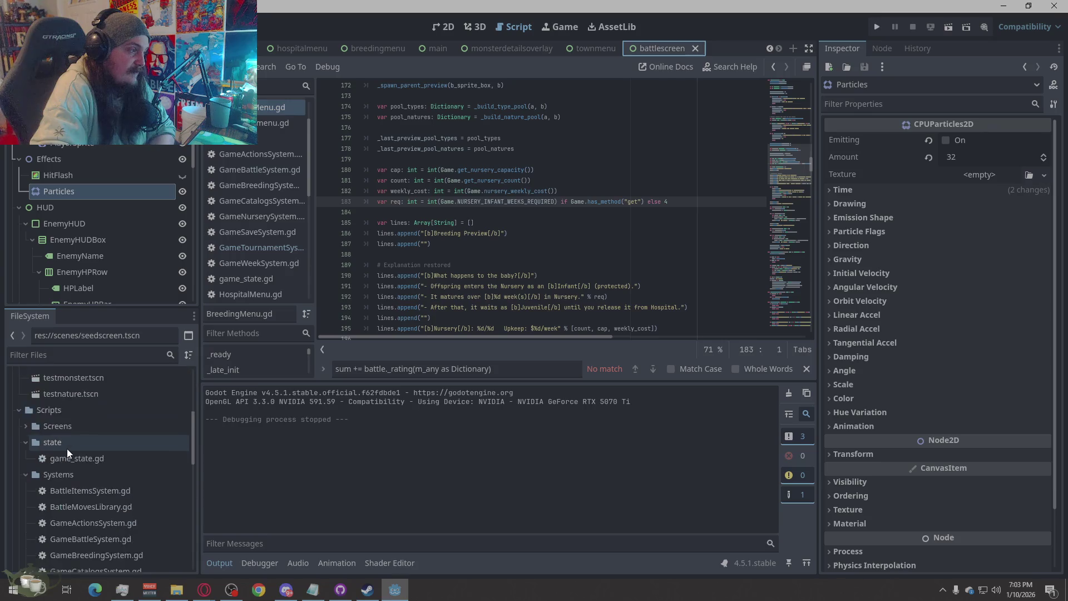
{"action": "scroll", "coordinate": [66, 443], "scroll_direction": "down", "scroll_amount": 5}
{"action": "scroll", "coordinate": [66, 443], "scroll_direction": "down", "scroll_amount": 2}
{"action": "left_click", "coordinate": [19, 495]}
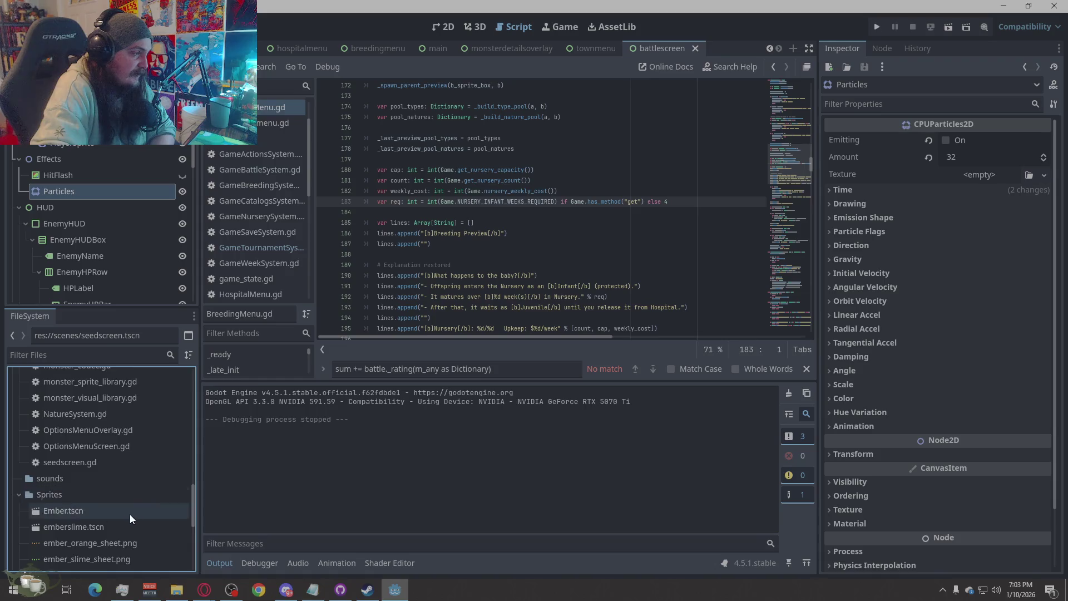
{"action": "scroll", "coordinate": [117, 501], "scroll_direction": "down", "scroll_amount": 3}
{"action": "double_click", "coordinate": [82, 448]}
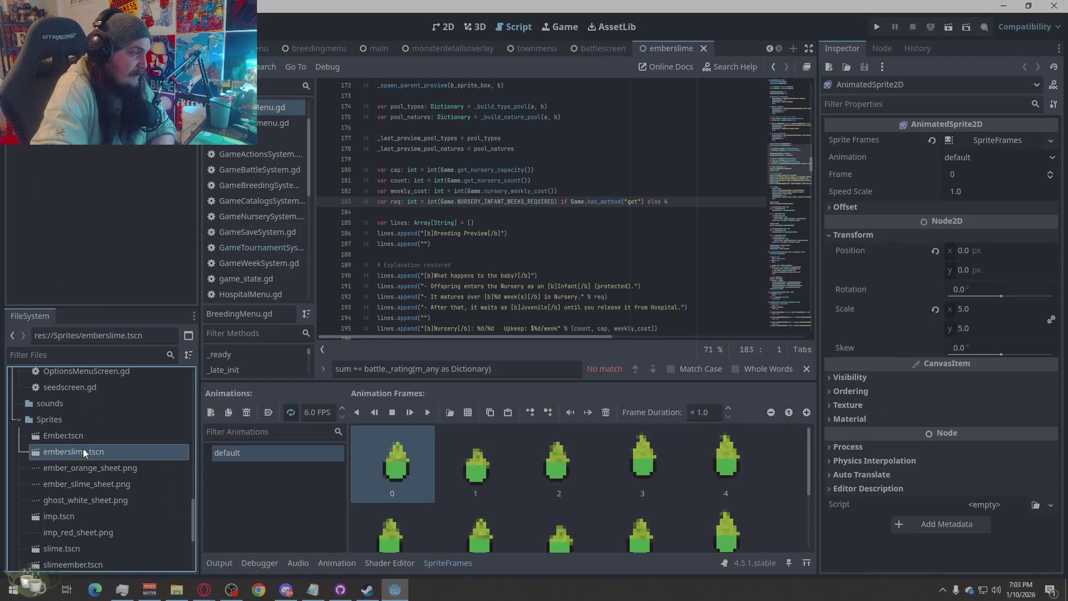
{"action": "scroll", "coordinate": [82, 448], "scroll_direction": "down", "scroll_amount": 4}
{"action": "double_click", "coordinate": [84, 447]}
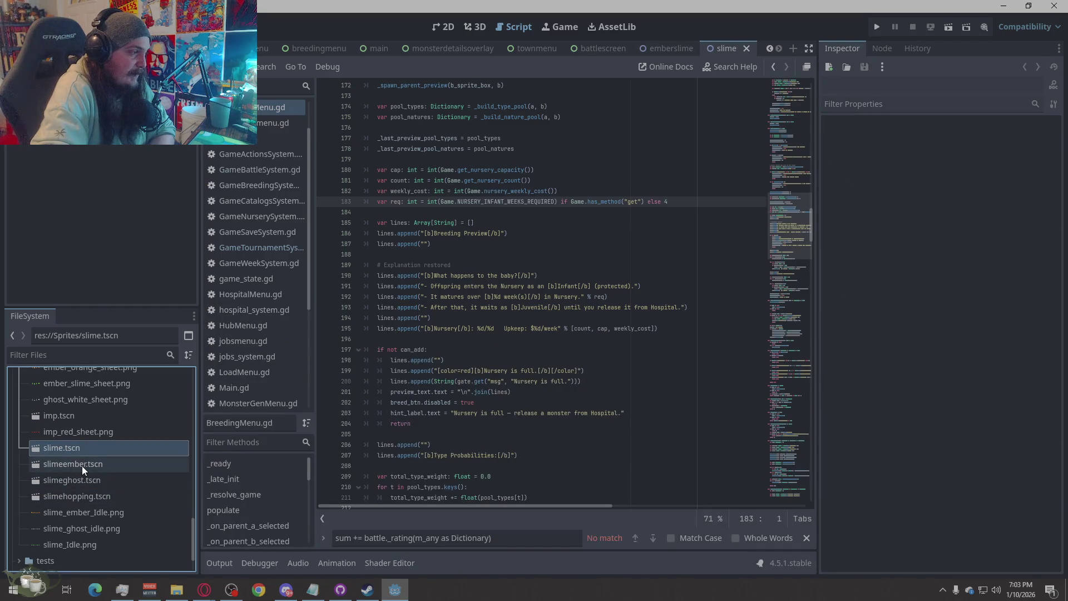
{"action": "double_click", "coordinate": [82, 464]}
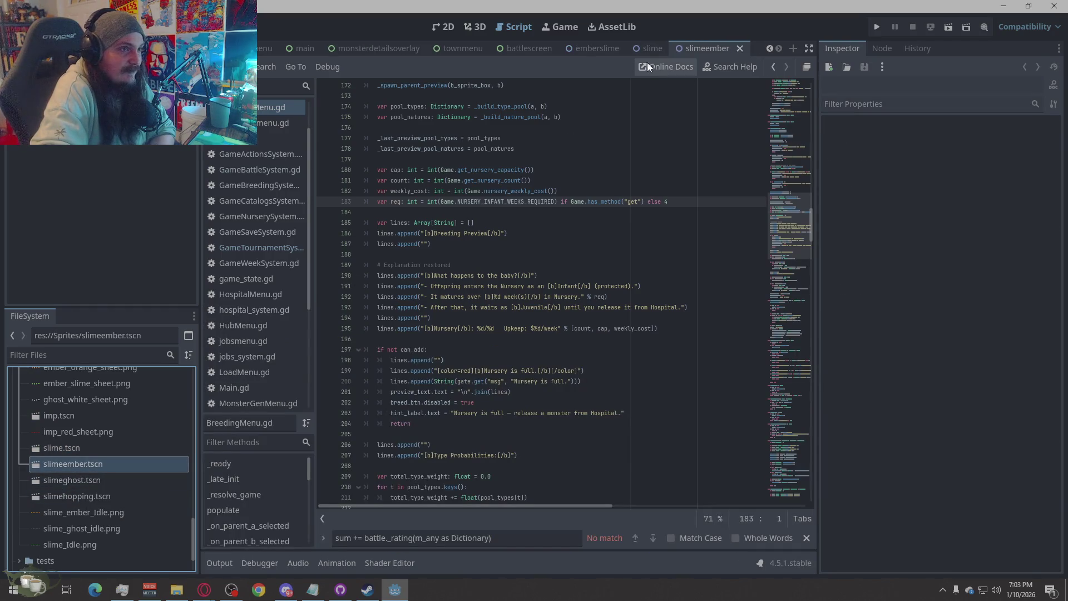
Step: Close the emberslime scene and show the slime scene in the 2D workspace
{"action": "left_click", "coordinate": [623, 48]}
{"action": "left_click", "coordinate": [630, 48]}
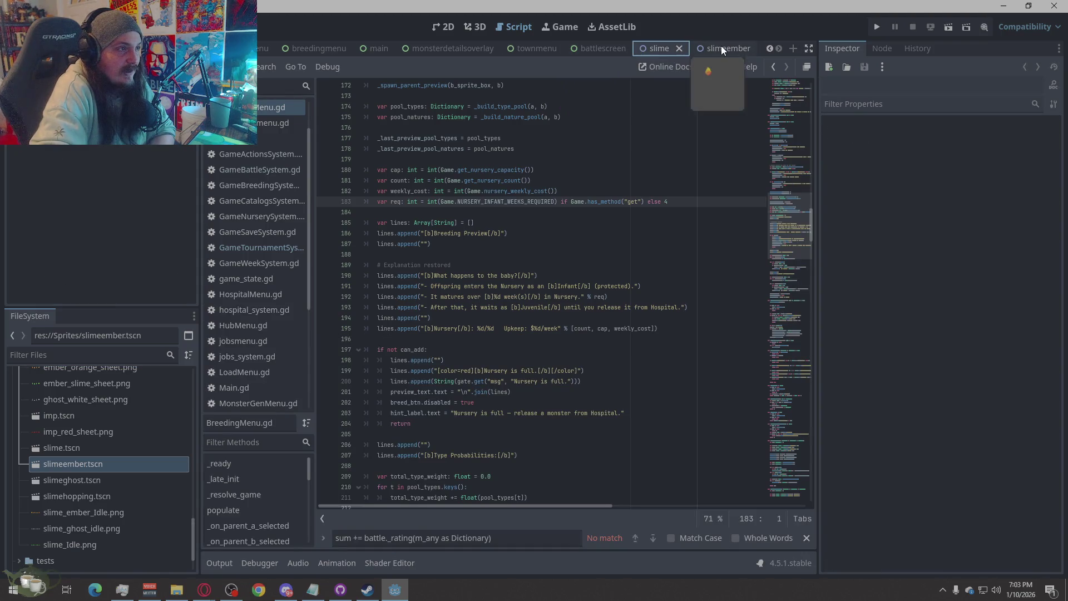
{"action": "left_click", "coordinate": [445, 27]}
{"action": "scroll", "coordinate": [446, 299], "scroll_direction": "up", "scroll_amount": 4}
{"action": "scroll", "coordinate": [473, 439], "scroll_direction": "down", "scroll_amount": 1}
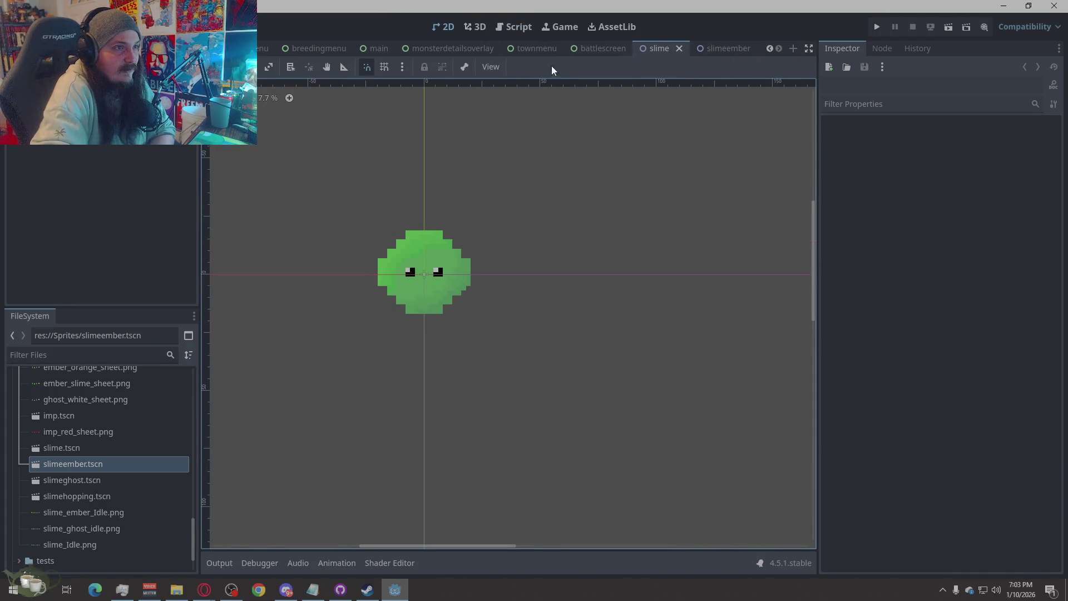
Step: Inspect the green slime sprite's frames and play its animation
{"action": "left_click", "coordinate": [395, 291]}
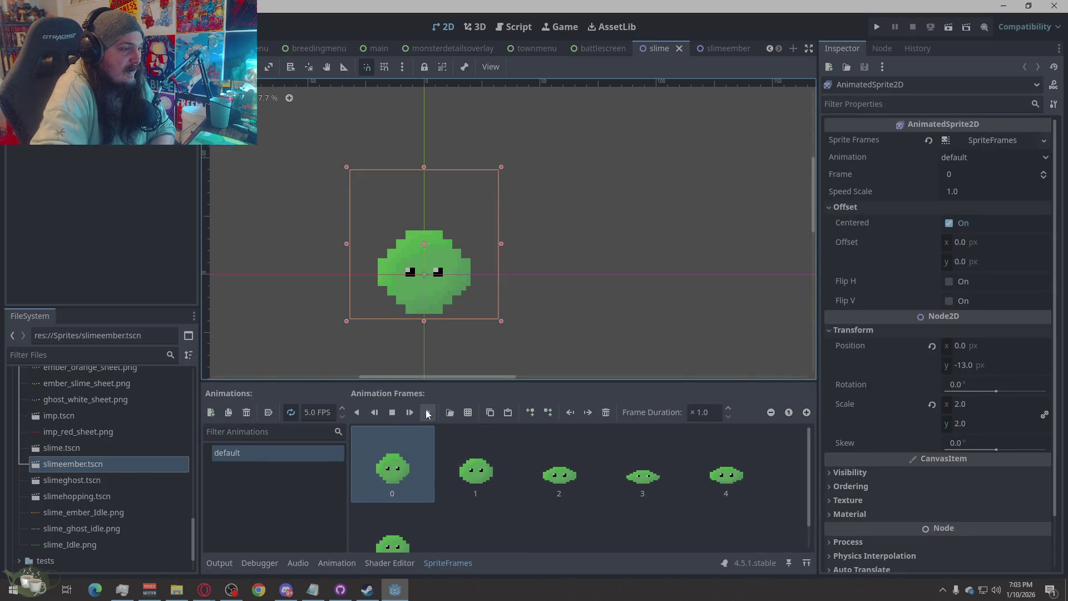
{"action": "left_click", "coordinate": [789, 293]}
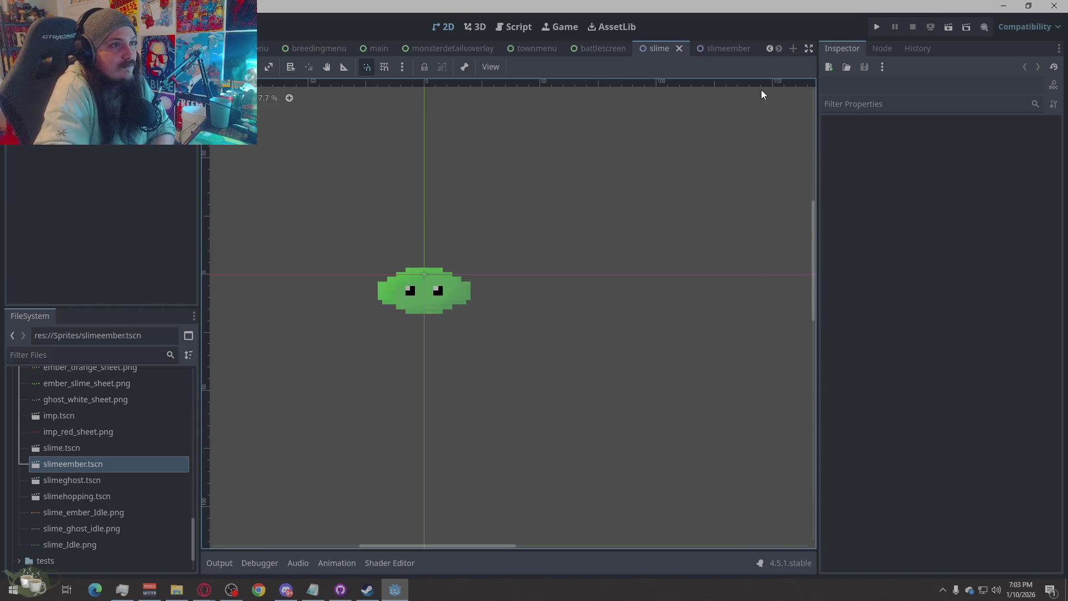
{"action": "left_click", "coordinate": [723, 49]}
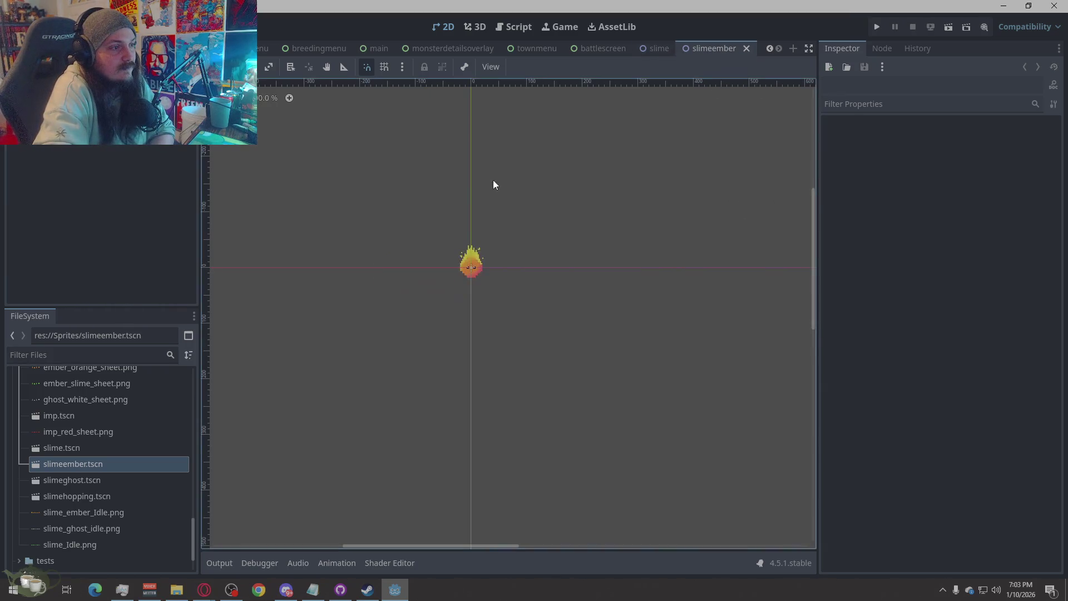
{"action": "scroll", "coordinate": [483, 266], "scroll_direction": "up", "scroll_amount": 8}
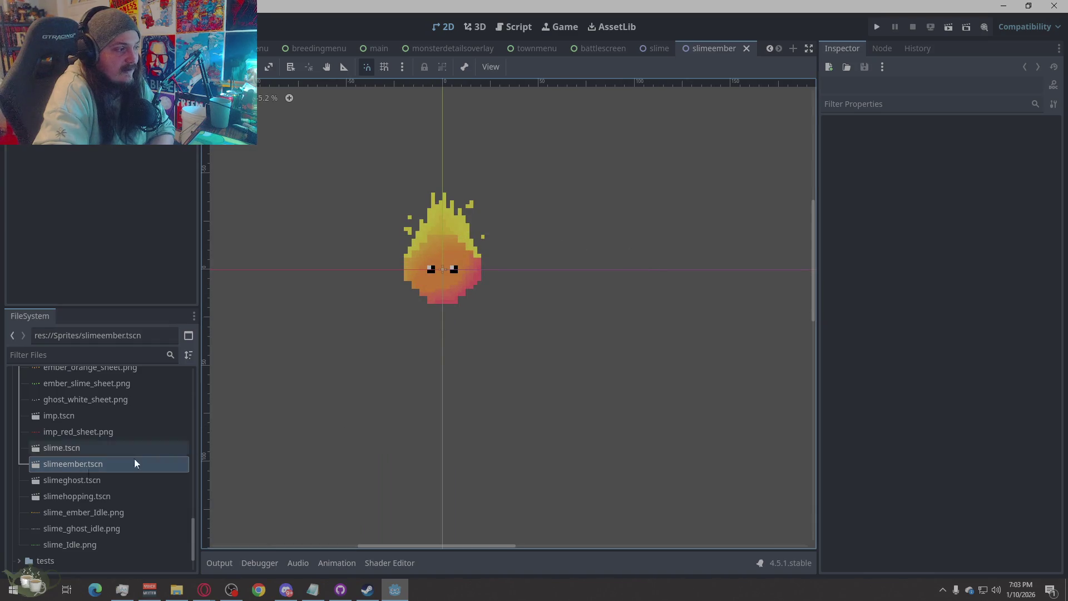
{"action": "left_click", "coordinate": [660, 49]}
{"action": "left_click", "coordinate": [619, 270]}
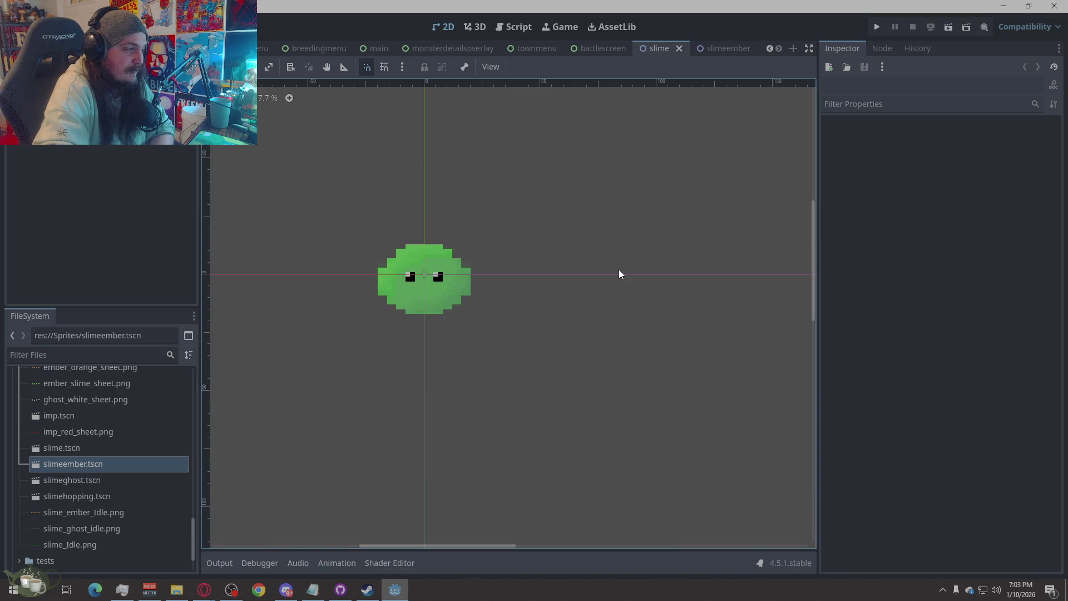
Step: On the slimeember scene, select the ember sprite and play its flame animation
{"action": "left_click", "coordinate": [736, 49]}
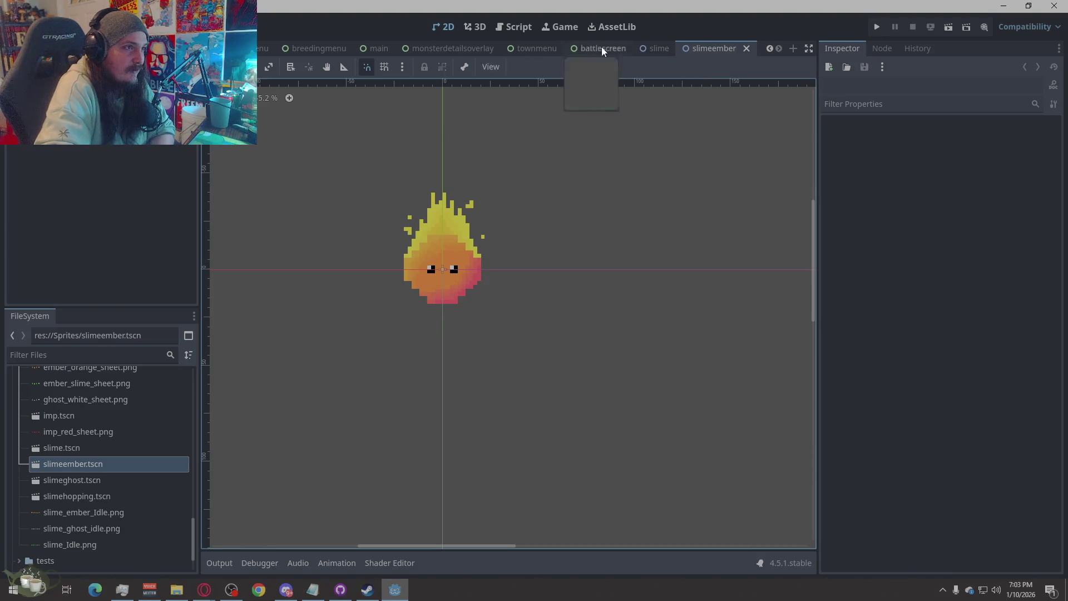
{"action": "left_click", "coordinate": [483, 288]}
{"action": "left_click", "coordinate": [412, 412]}
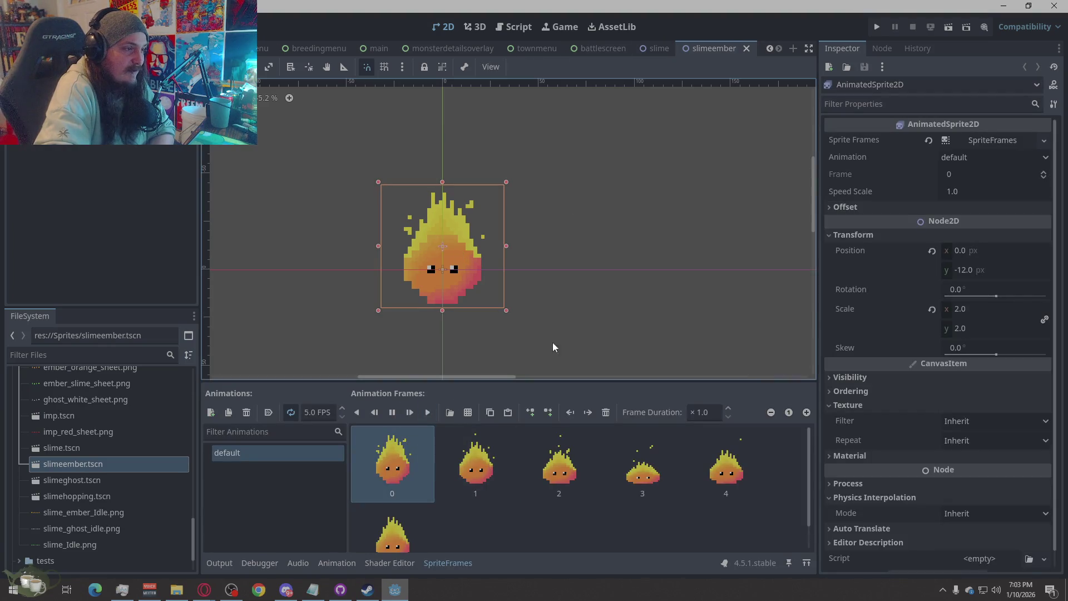
{"action": "left_click", "coordinate": [636, 295]}
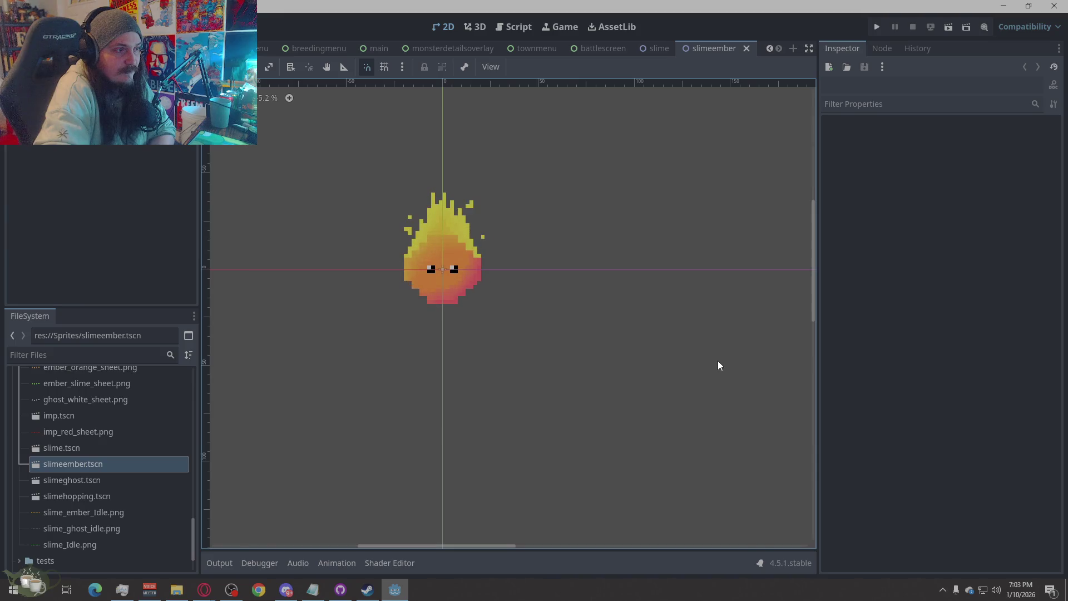
{"action": "scroll", "coordinate": [453, 369], "scroll_direction": "down", "scroll_amount": 5}
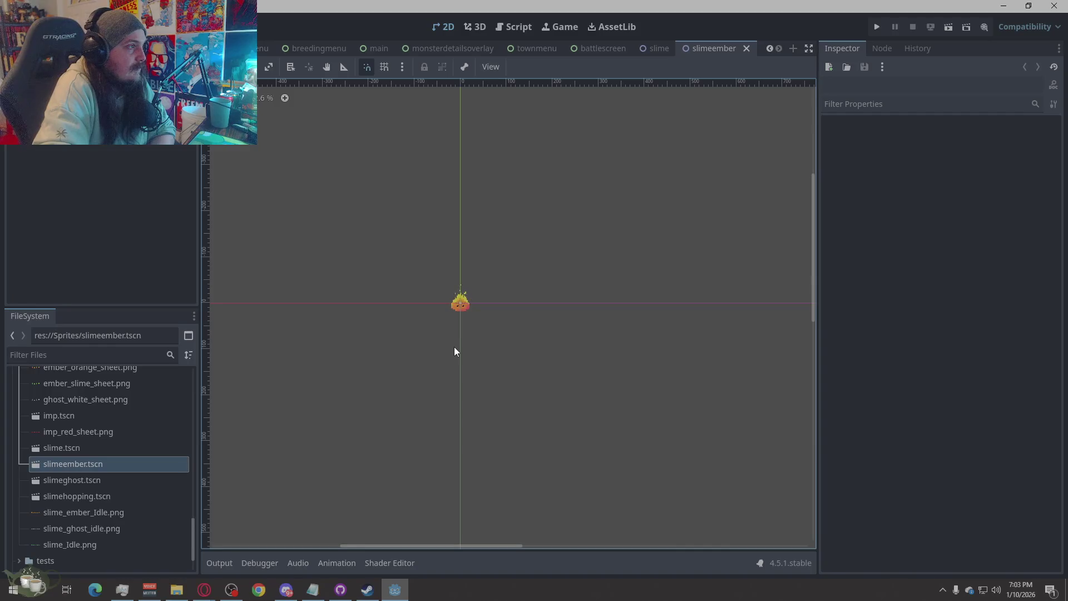
{"action": "scroll", "coordinate": [454, 351], "scroll_direction": "up", "scroll_amount": 2}
Step: Scroll the canvas to view the slimeember scene's ember slime sprite
{"action": "scroll", "coordinate": [477, 333], "scroll_direction": "up", "scroll_amount": 2}
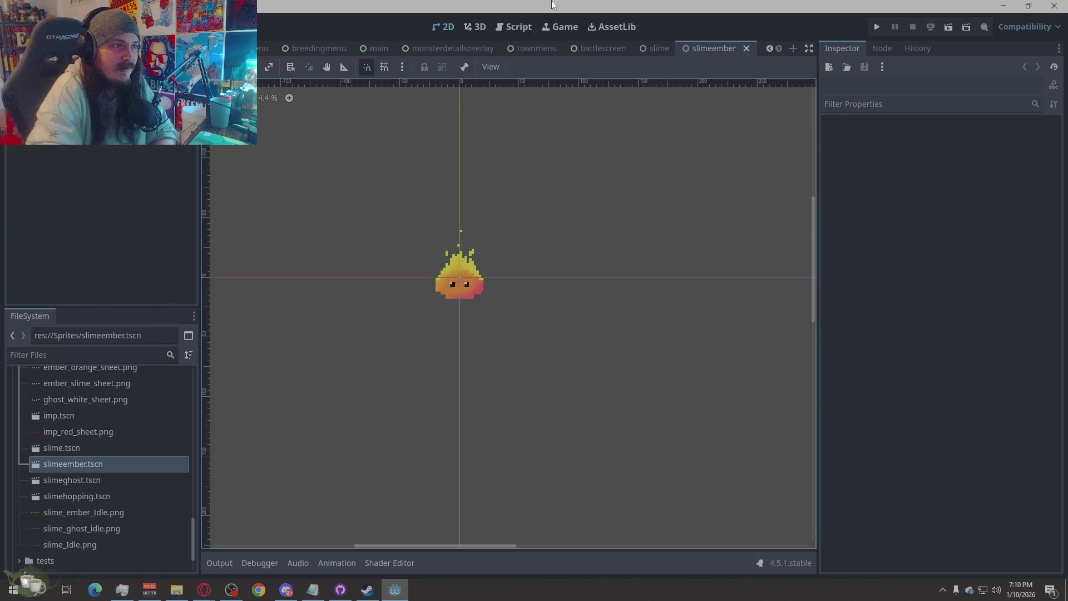
Step: Close the slimeember and slime scene tabs and clear the HUD selection
{"action": "left_click", "coordinate": [746, 49]}
{"action": "left_click", "coordinate": [743, 48]}
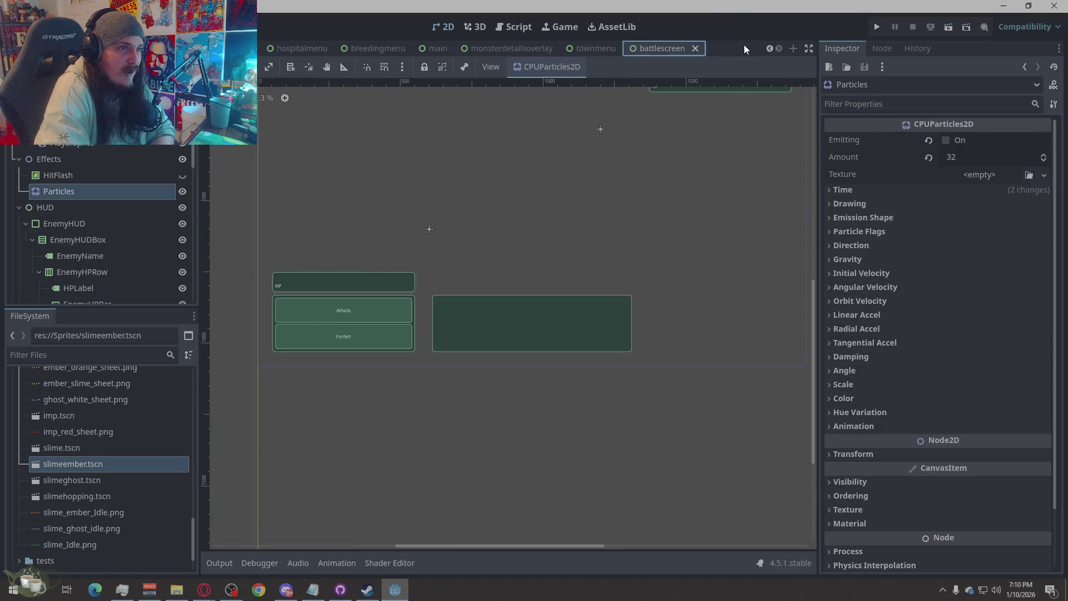
{"action": "left_click", "coordinate": [458, 425]}
Step: Run the battlescreen scene by itself with Play This Scene
{"action": "scroll", "coordinate": [406, 502], "scroll_direction": "down", "scroll_amount": 1}
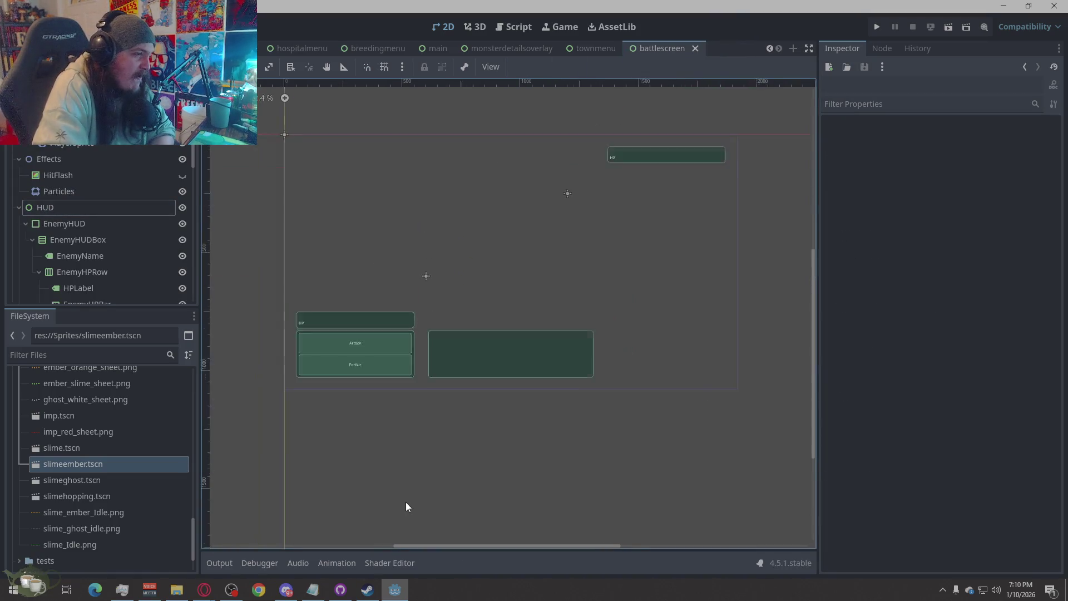
{"action": "scroll", "coordinate": [428, 472], "scroll_direction": "down", "scroll_amount": 1}
{"action": "scroll", "coordinate": [489, 278], "scroll_direction": "up", "scroll_amount": 2}
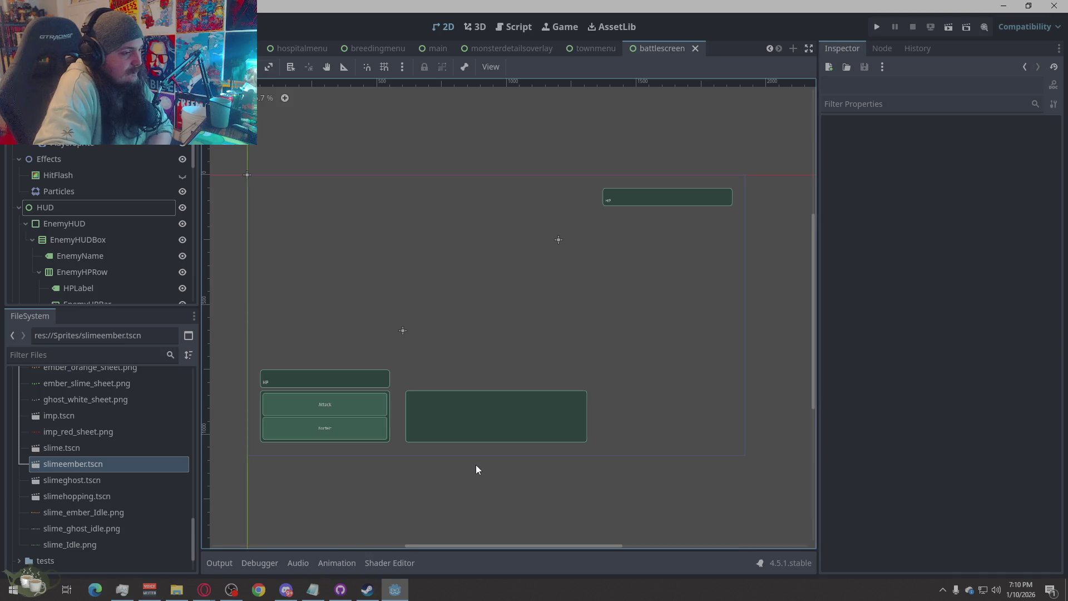
{"action": "scroll", "coordinate": [476, 461], "scroll_direction": "up", "scroll_amount": 2}
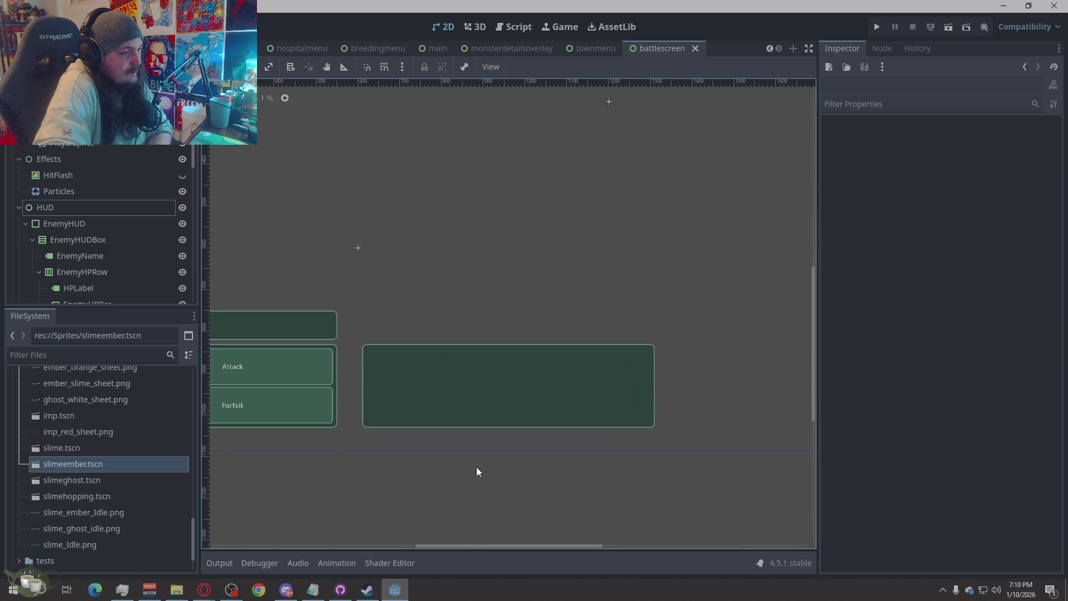
{"action": "right_click", "coordinate": [681, 45]}
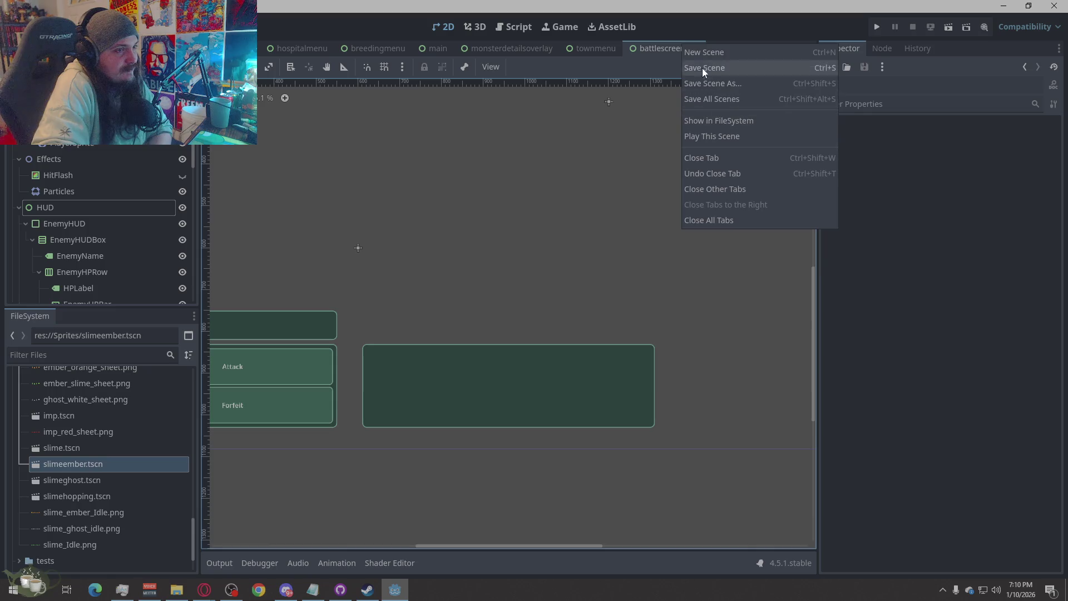
{"action": "left_click", "coordinate": [704, 134]}
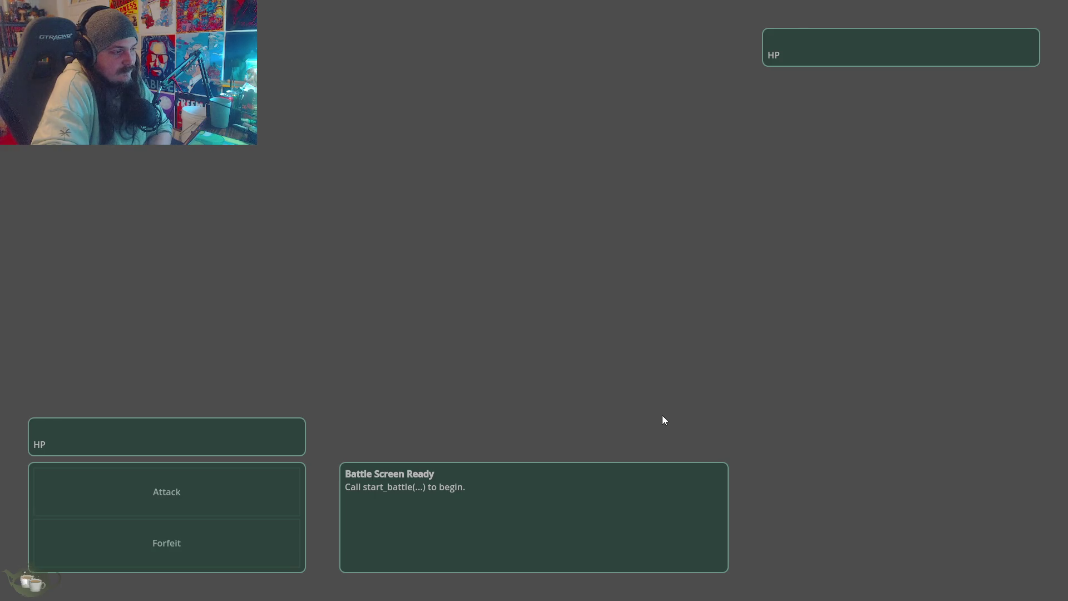
Step: Close the running battle screen with Alt+F4, then switch to another program
{"action": "key", "text": "alt+F4"}
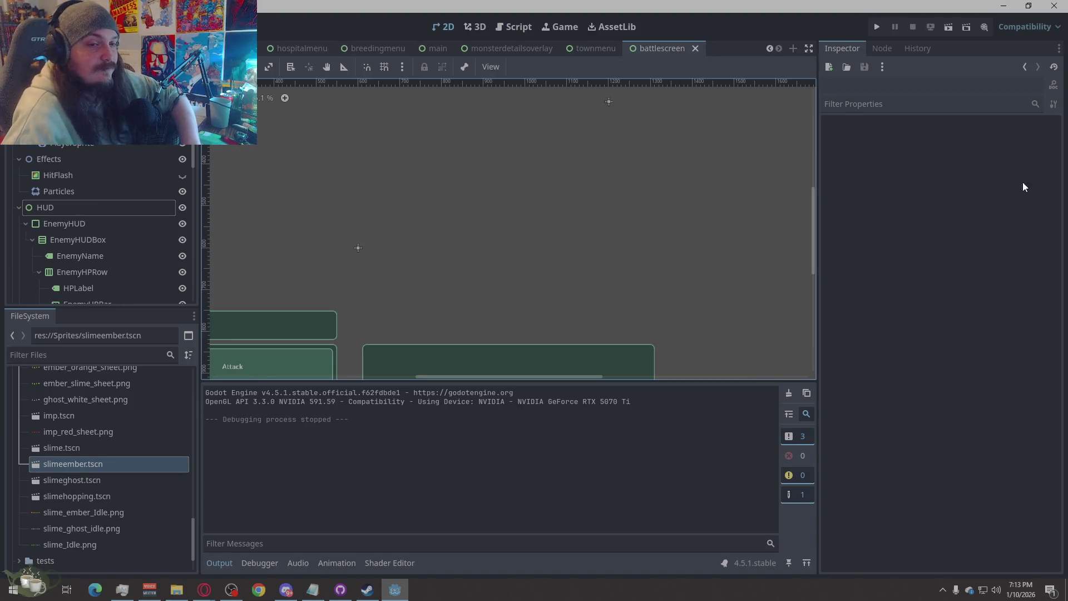
{"action": "key", "text": "alt+Tab"}
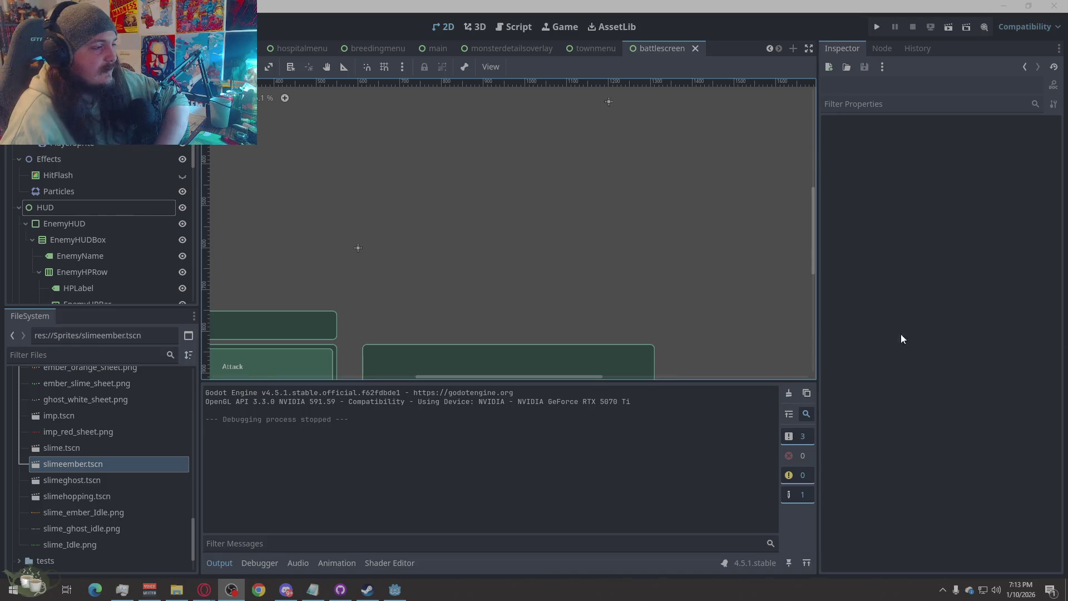
{"action": "scroll", "coordinate": [670, 229], "scroll_direction": "down", "scroll_amount": 1}
{"action": "scroll", "coordinate": [612, 228], "scroll_direction": "down", "scroll_amount": 1}
{"action": "scroll", "coordinate": [521, 175], "scroll_direction": "down", "scroll_amount": 2}
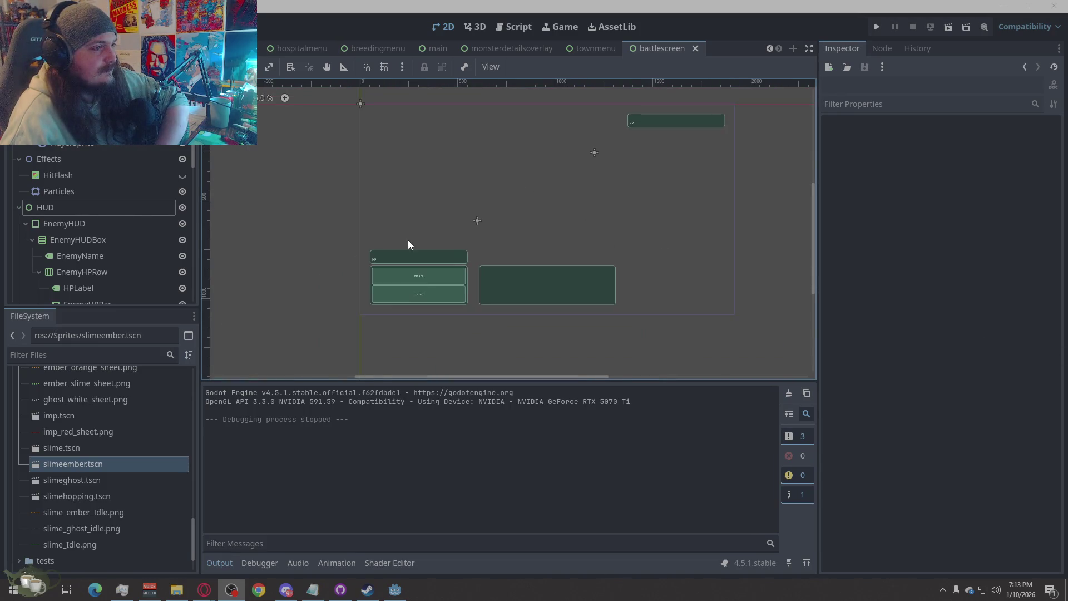
{"action": "scroll", "coordinate": [629, 114], "scroll_direction": "up", "scroll_amount": 1}
{"action": "scroll", "coordinate": [585, 165], "scroll_direction": "up", "scroll_amount": 1}
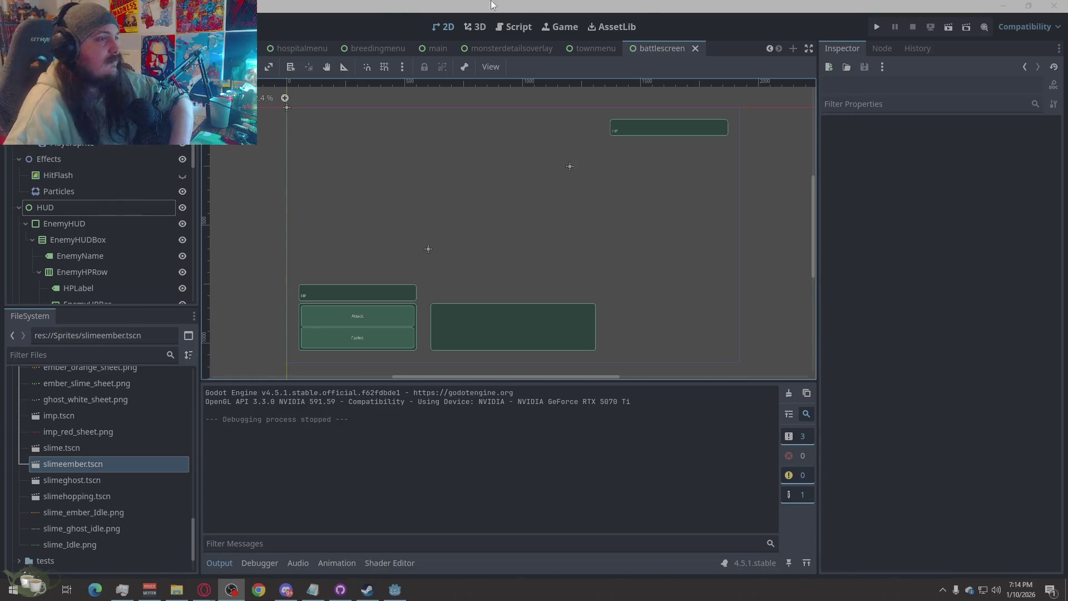
{"action": "left_click", "coordinate": [879, 26]}
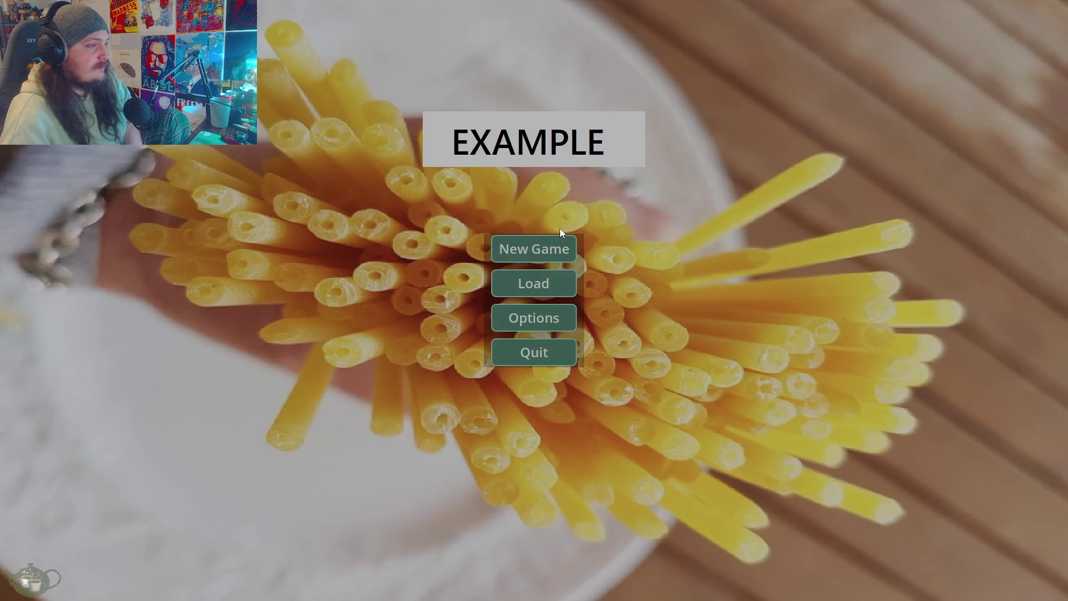
{"action": "left_click", "coordinate": [536, 245]}
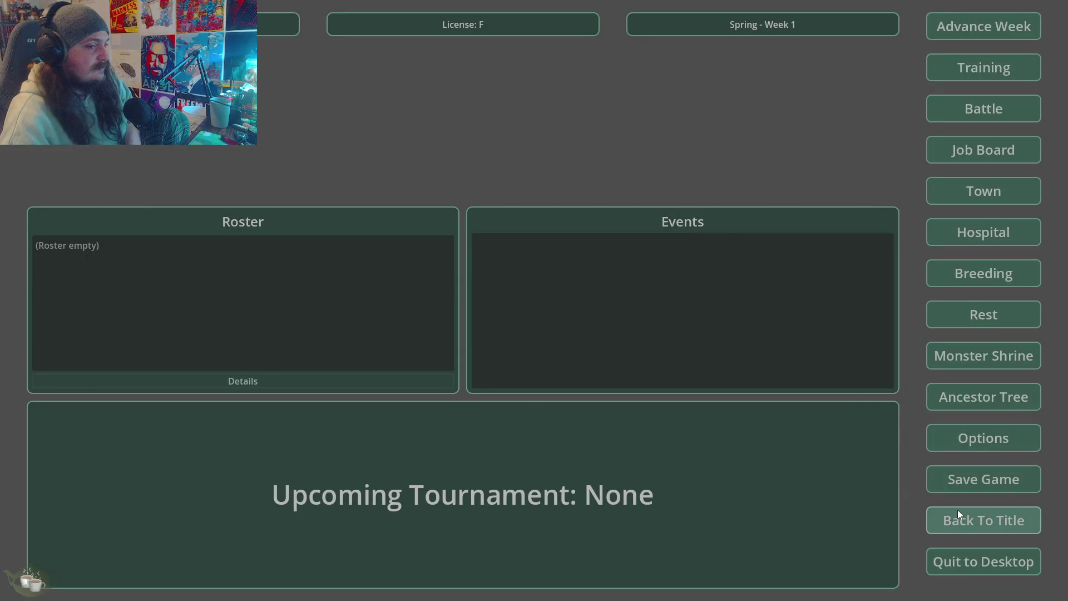
{"action": "left_click", "coordinate": [981, 519]}
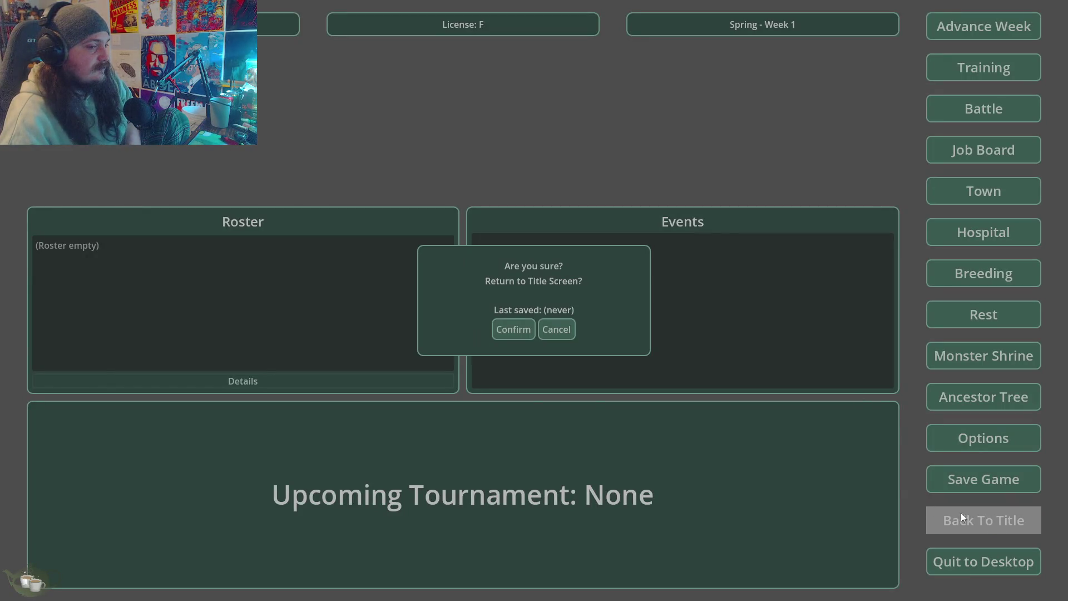
{"action": "left_click", "coordinate": [512, 332]}
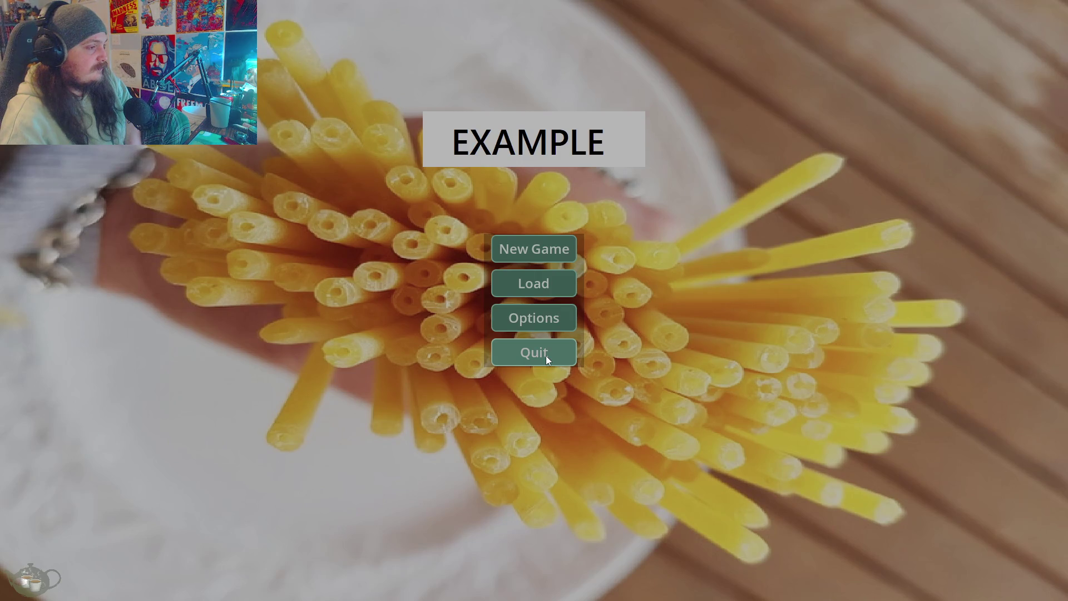
{"action": "left_click", "coordinate": [546, 355]}
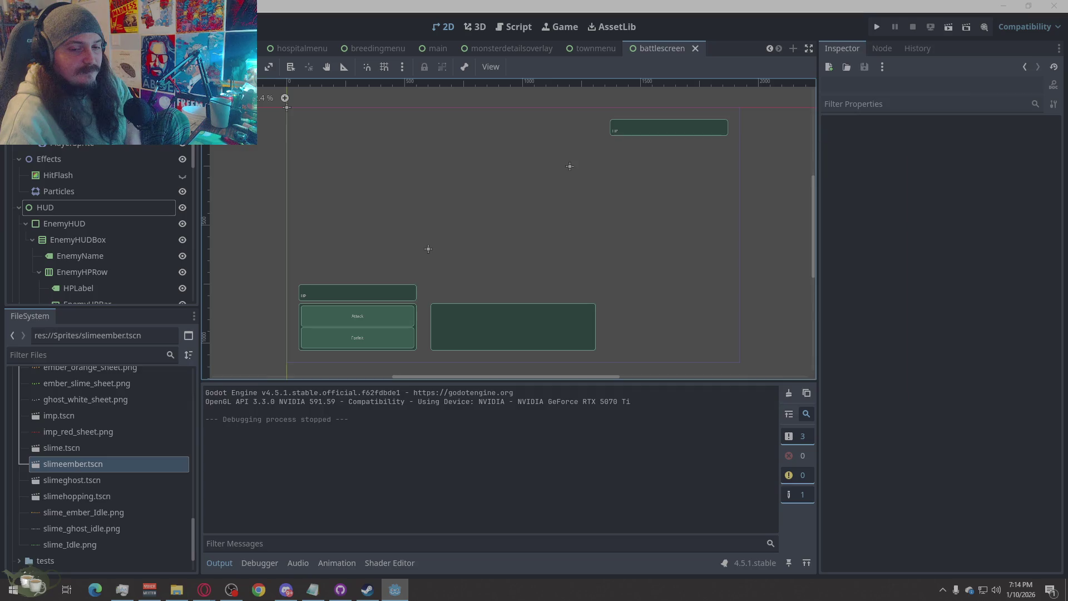
Step: Add the TODO note 'Splash screen is moving to the right, monsters bobing around as the camera passes by', then hide Notepad
{"action": "key", "text": "alt+Tab"}
{"action": "mouse_move", "coordinate": [875, 45]}
{"action": "left_mouse_down"}
{"action": "mouse_move", "coordinate": [849, 87]}
{"action": "mouse_move", "coordinate": [829, 189]}
{"action": "left_mouse_up"}
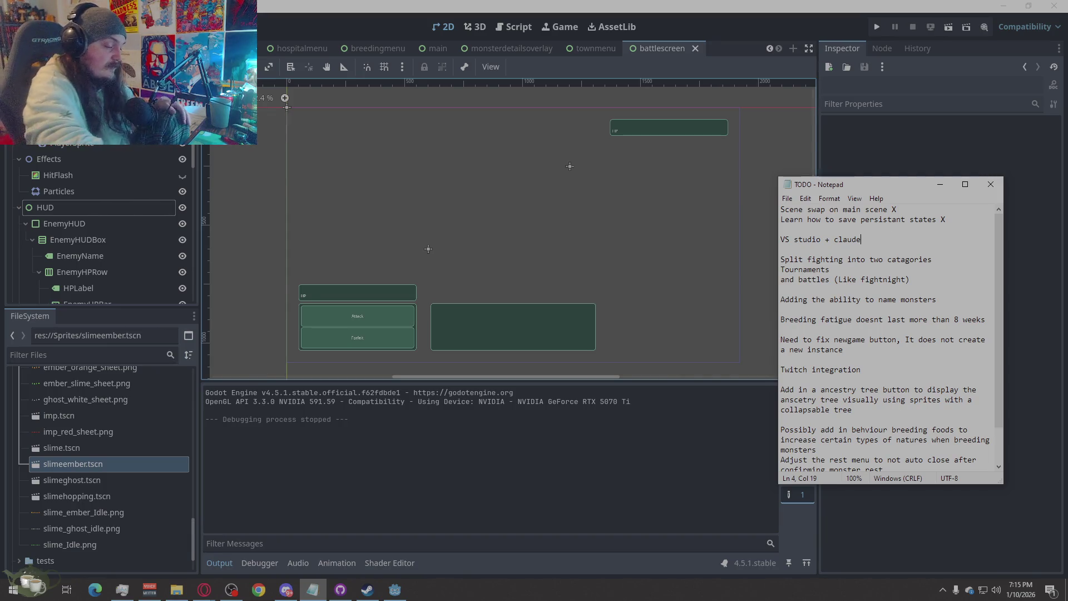
{"action": "key", "text": "Return"}
{"action": "key", "text": "Return"}
{"action": "type", "text": "Splash sc"}
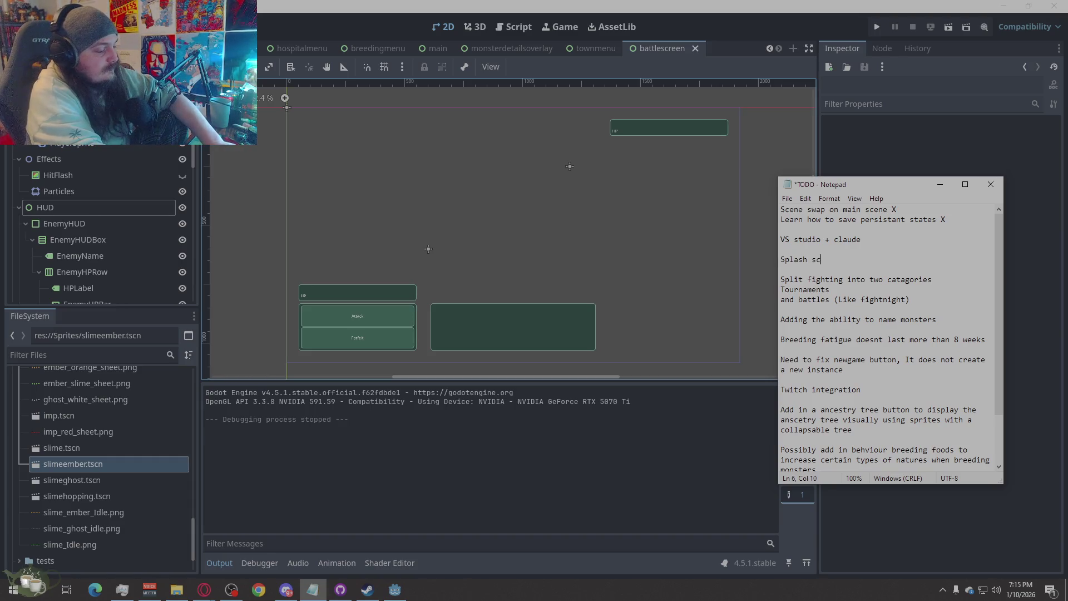
{"action": "type", "text": "reen is mov"}
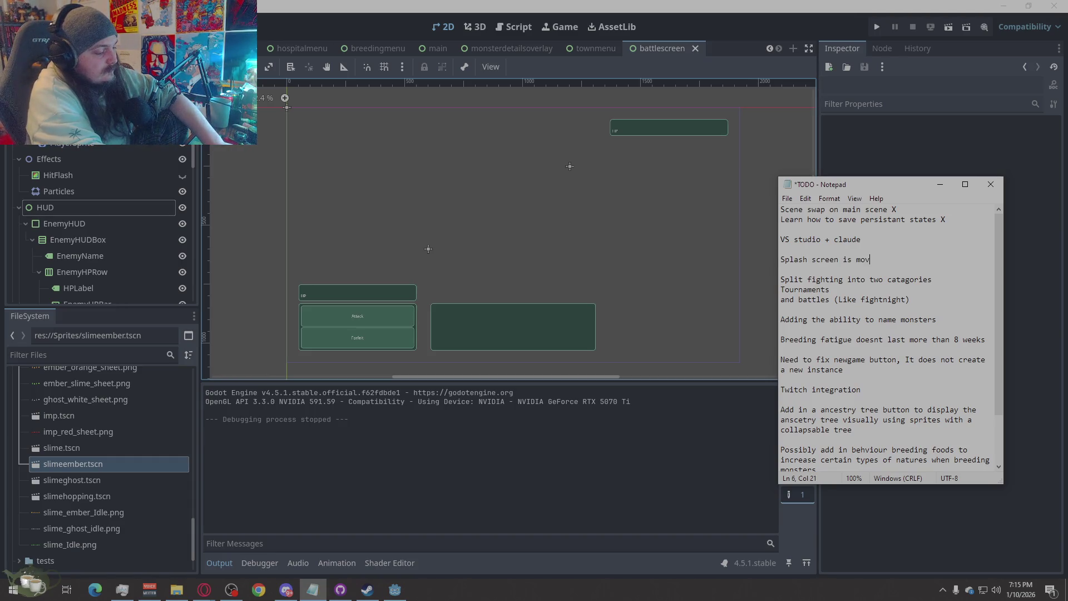
{"action": "type", "text": "ing to the right, "}
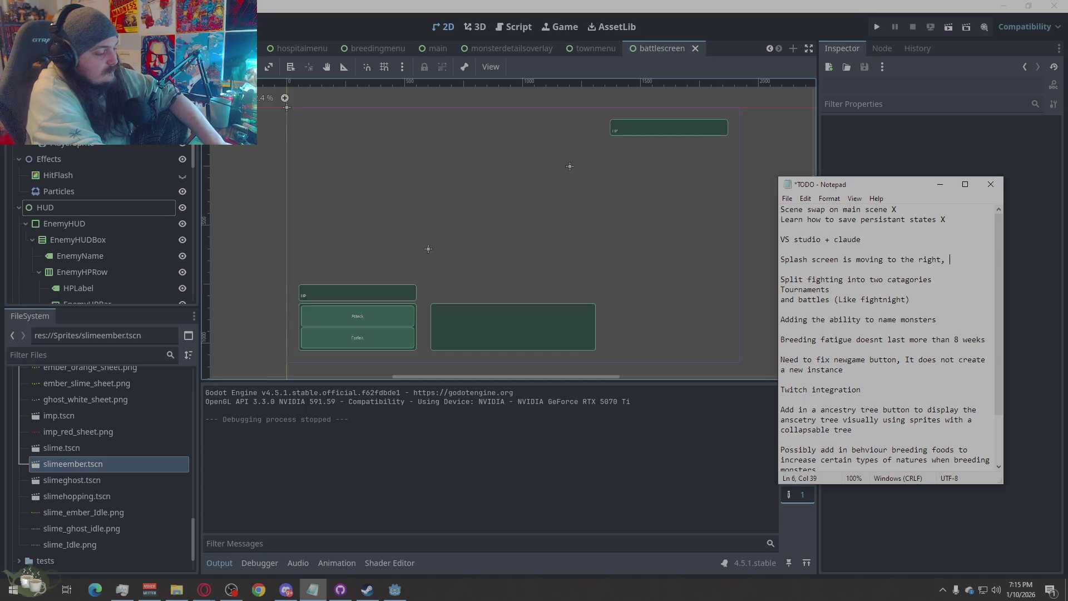
{"action": "type", "text": "monsters bobing around "}
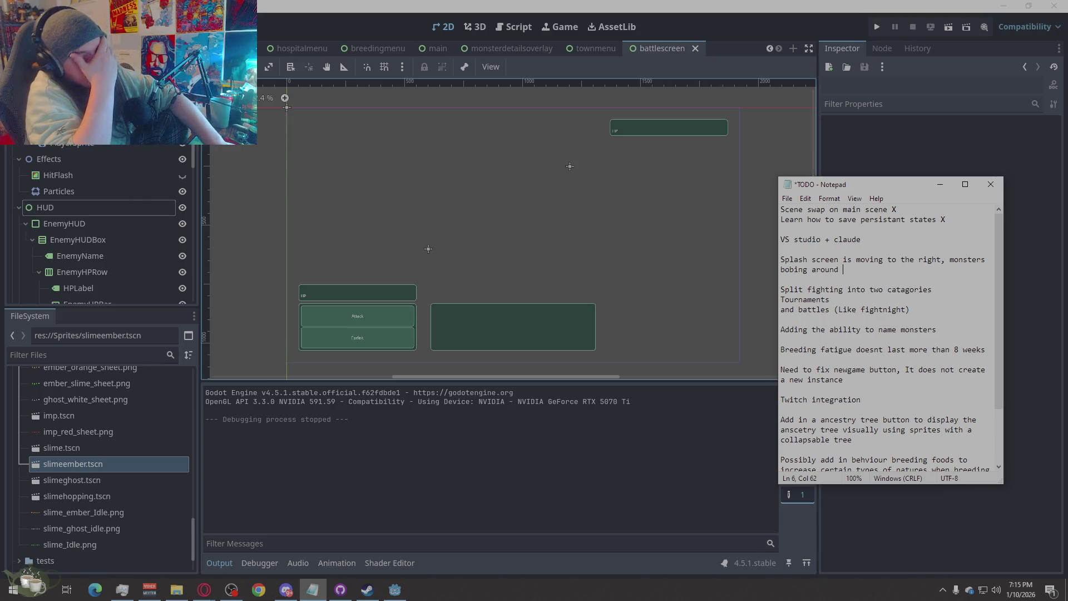
{"action": "type", "text": "as"}
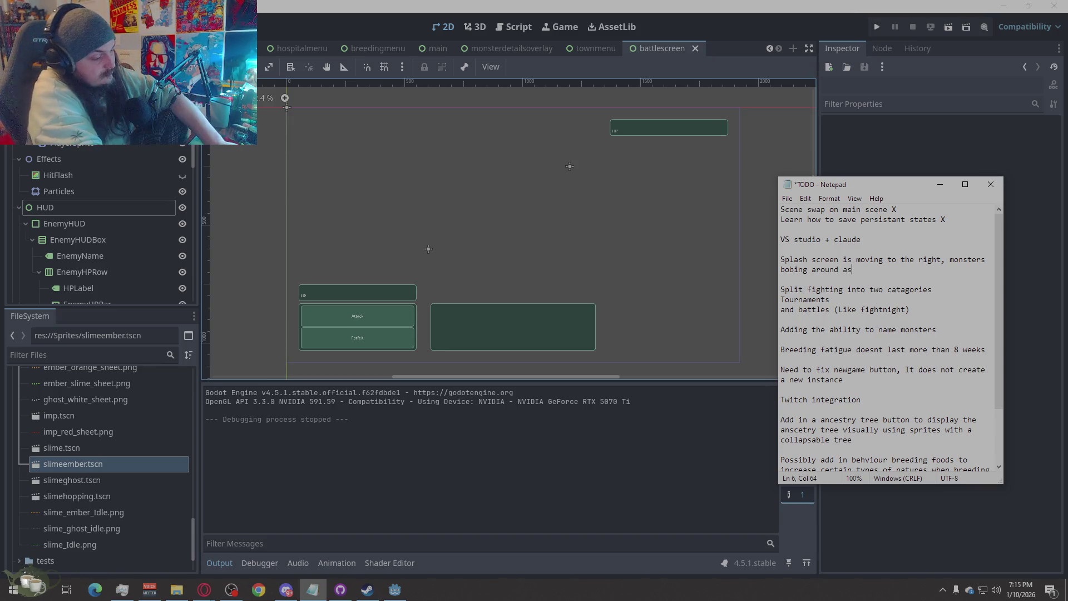
{"action": "type", "text": " the camera passes by"}
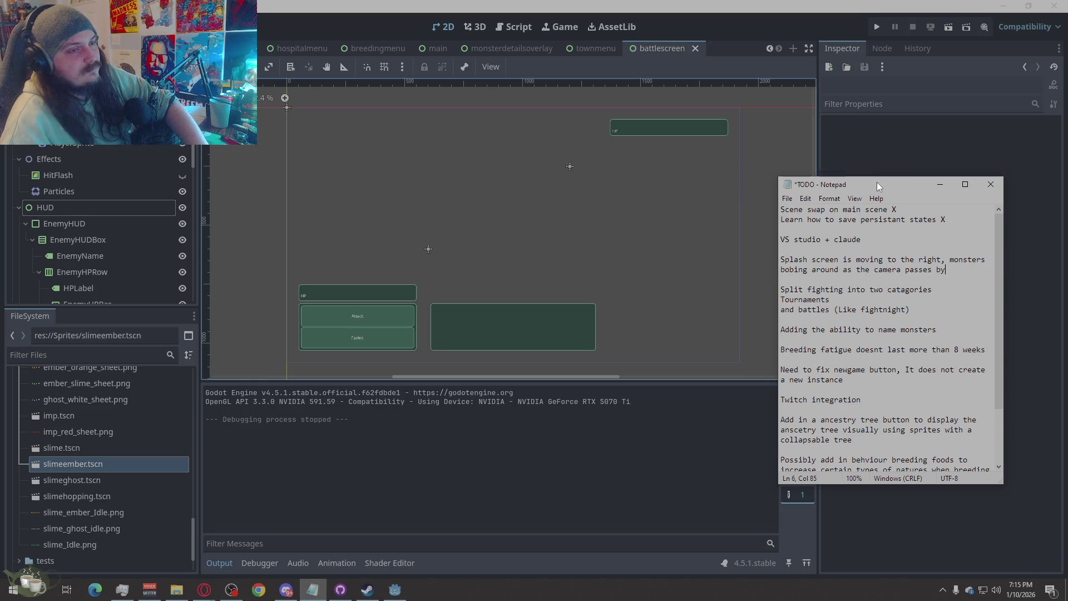
{"action": "key", "text": "alt+Tab"}
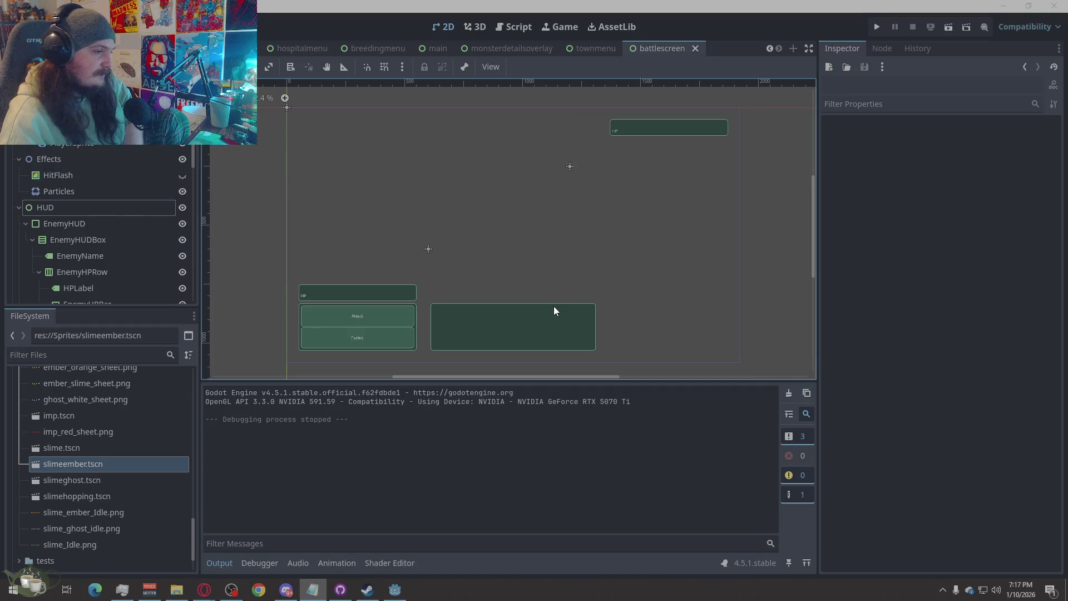
{"action": "left_click", "coordinate": [522, 312]}
{"action": "left_click", "coordinate": [299, 283]}
{"action": "left_click", "coordinate": [236, 258]}
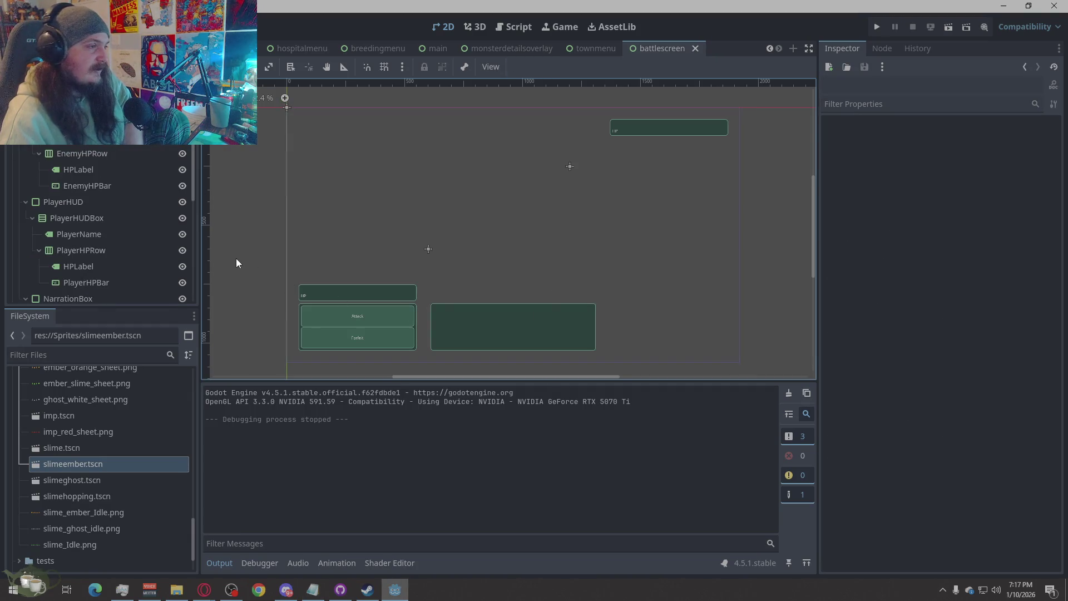
{"action": "scroll", "coordinate": [340, 264], "scroll_direction": "up", "scroll_amount": 2}
{"action": "scroll", "coordinate": [167, 243], "scroll_direction": "down", "scroll_amount": 3}
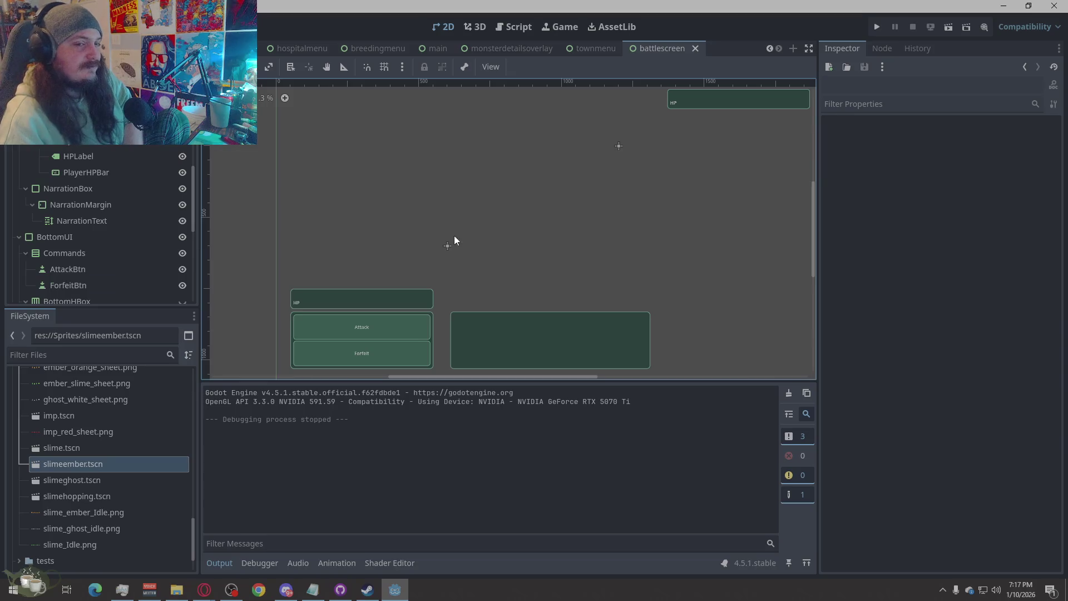
{"action": "scroll", "coordinate": [271, 266], "scroll_direction": "down", "scroll_amount": 4}
{"action": "scroll", "coordinate": [418, 247], "scroll_direction": "up", "scroll_amount": 1}
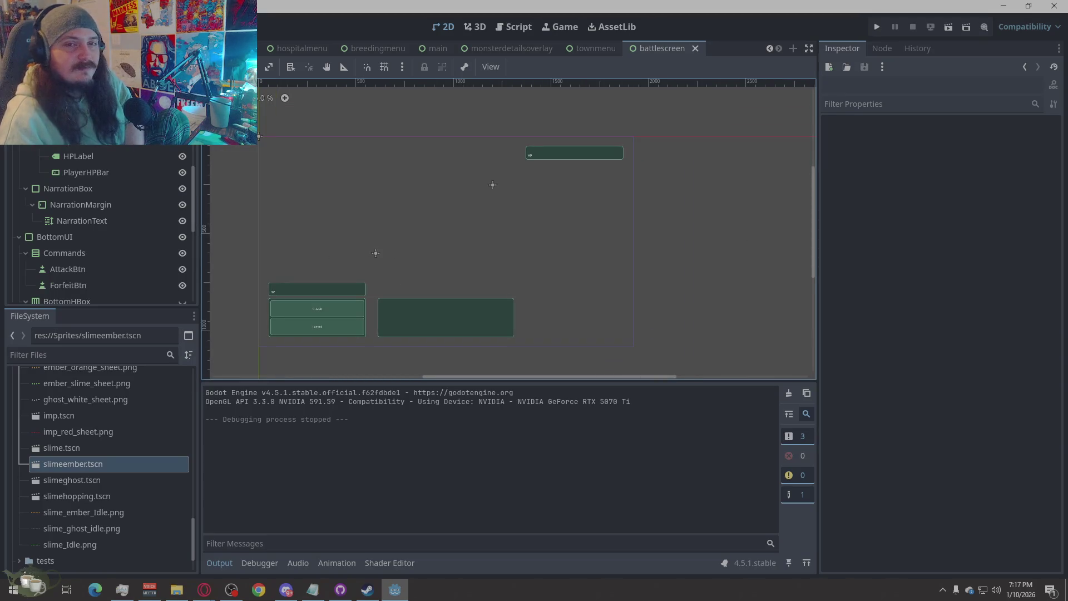
{"action": "key", "text": "alt+Tab"}
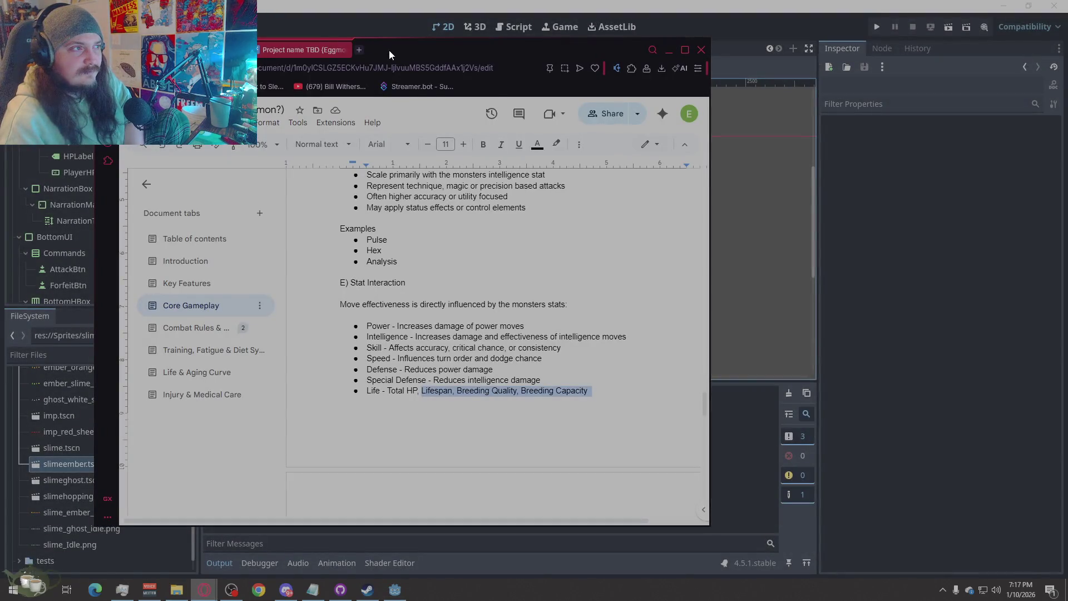
{"action": "left_click", "coordinate": [360, 48]}
{"action": "key", "text": "ctrl+w"}
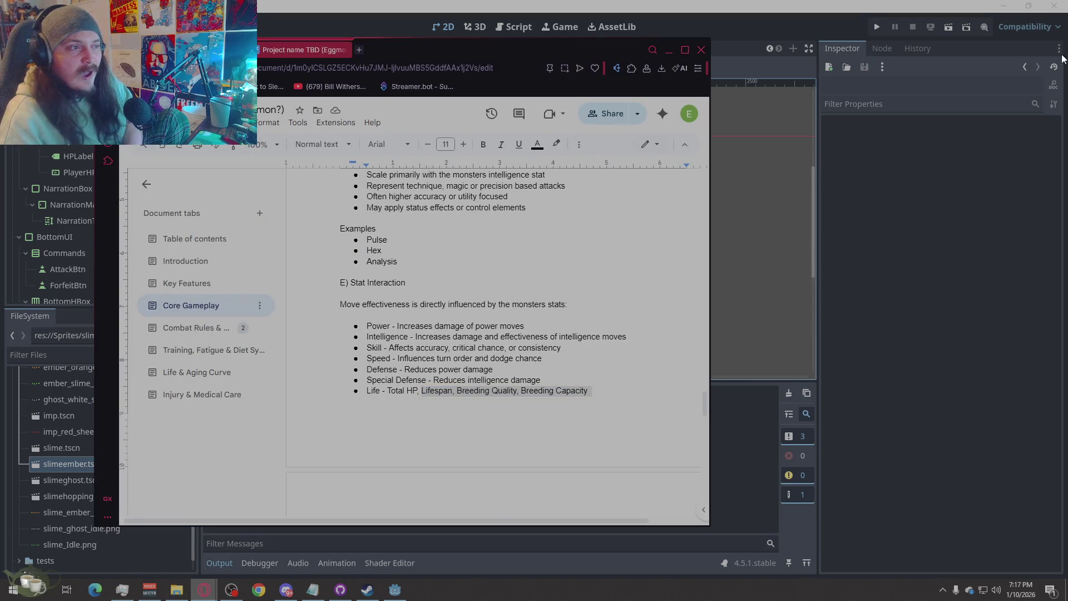
{"action": "left_click", "coordinate": [668, 50]}
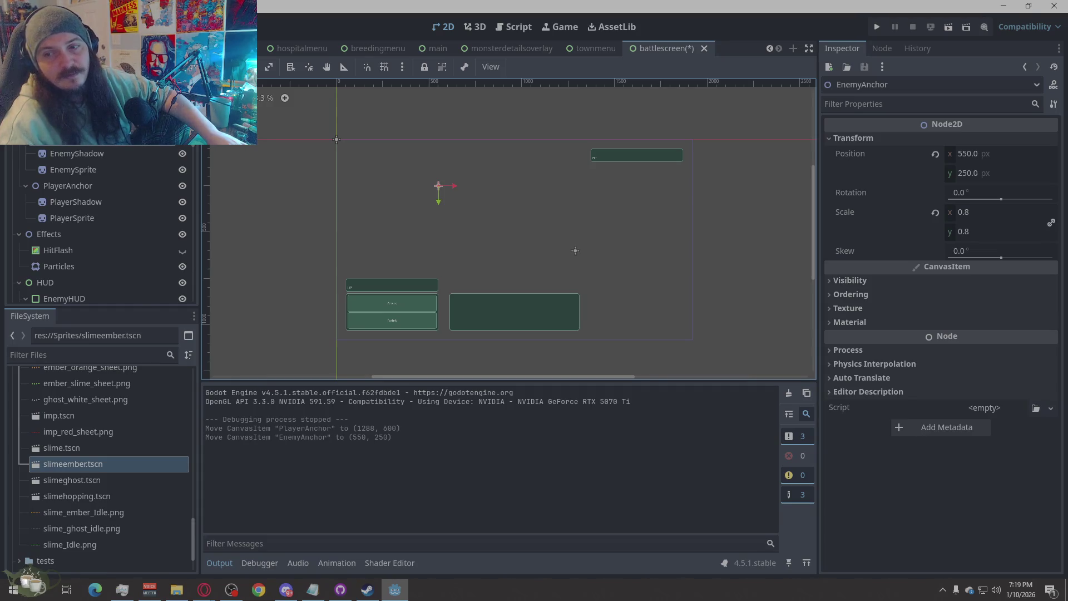
Step: Click in the editor's bottom panel area of the battlescreen scene
{"action": "left_click", "coordinate": [546, 598]}
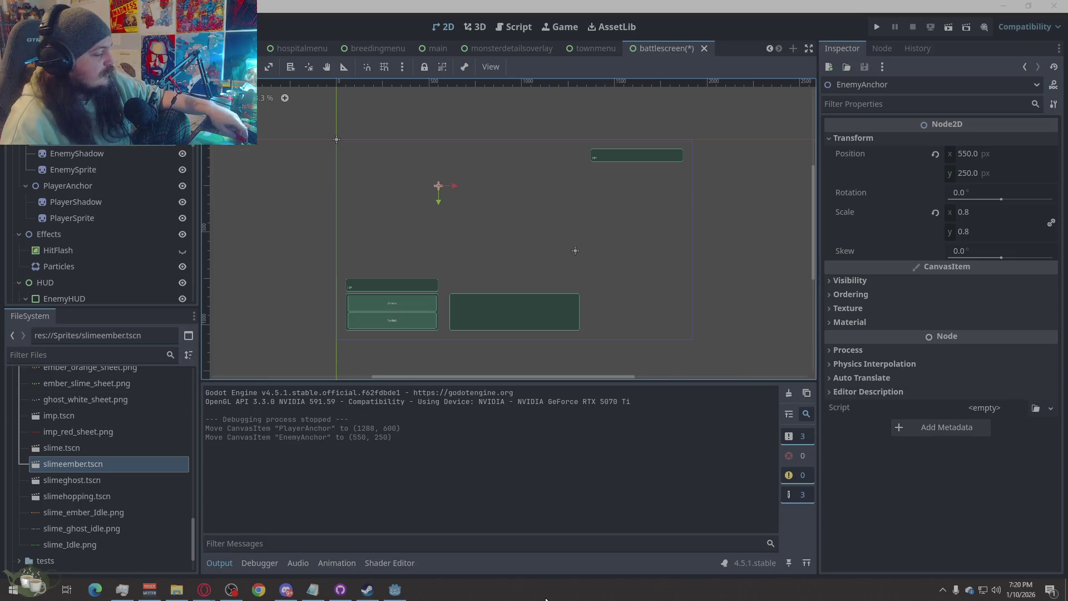
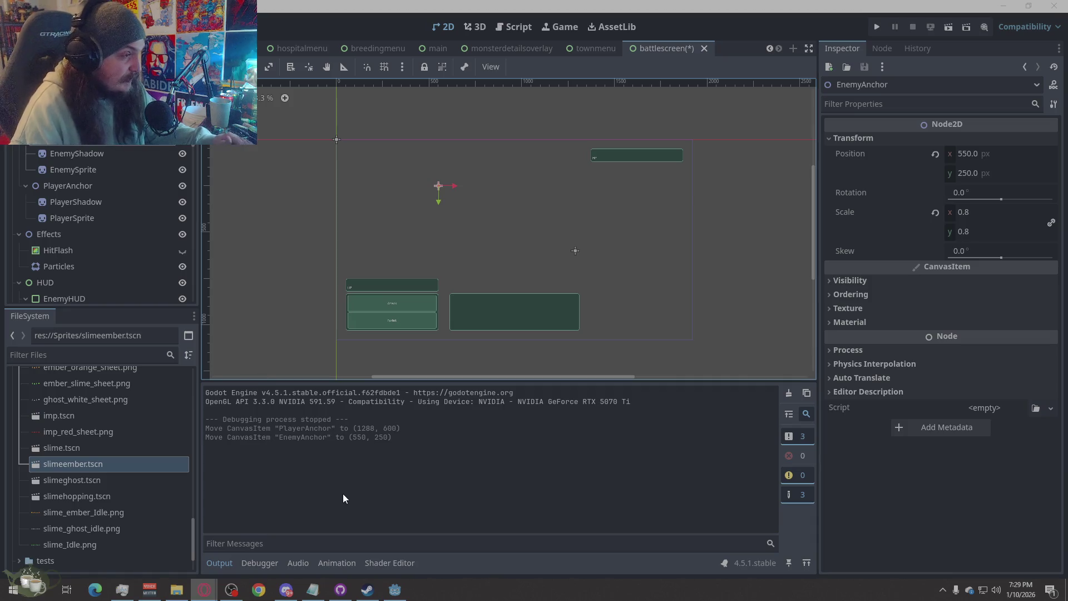
Step: Leave the Godot battle screen scene and bring the Steam library window to the front
{"action": "left_click", "coordinate": [727, 280]}
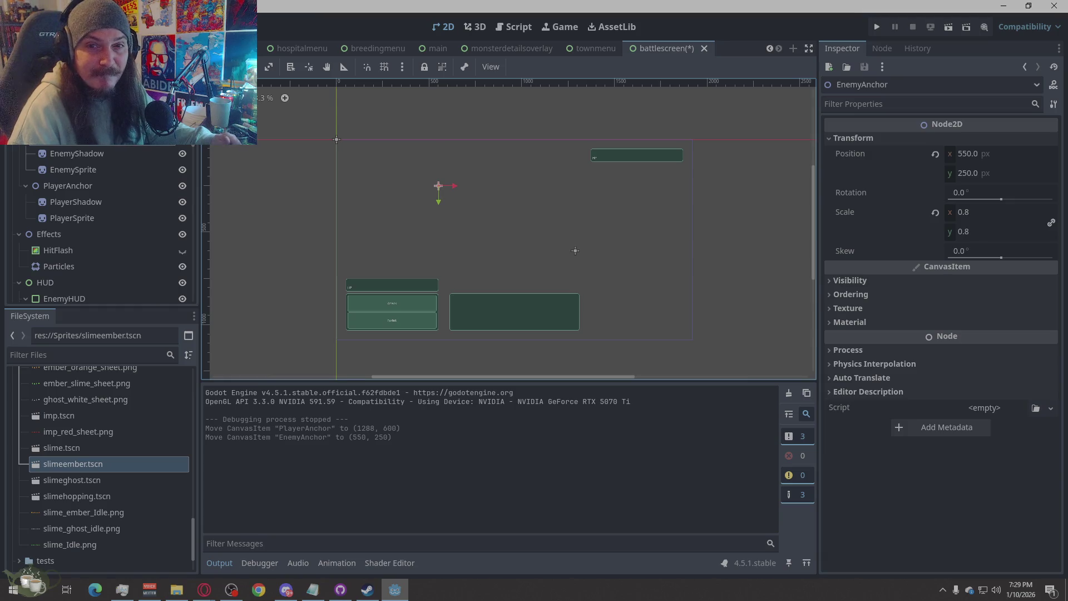
{"action": "key", "text": "alt+Tab"}
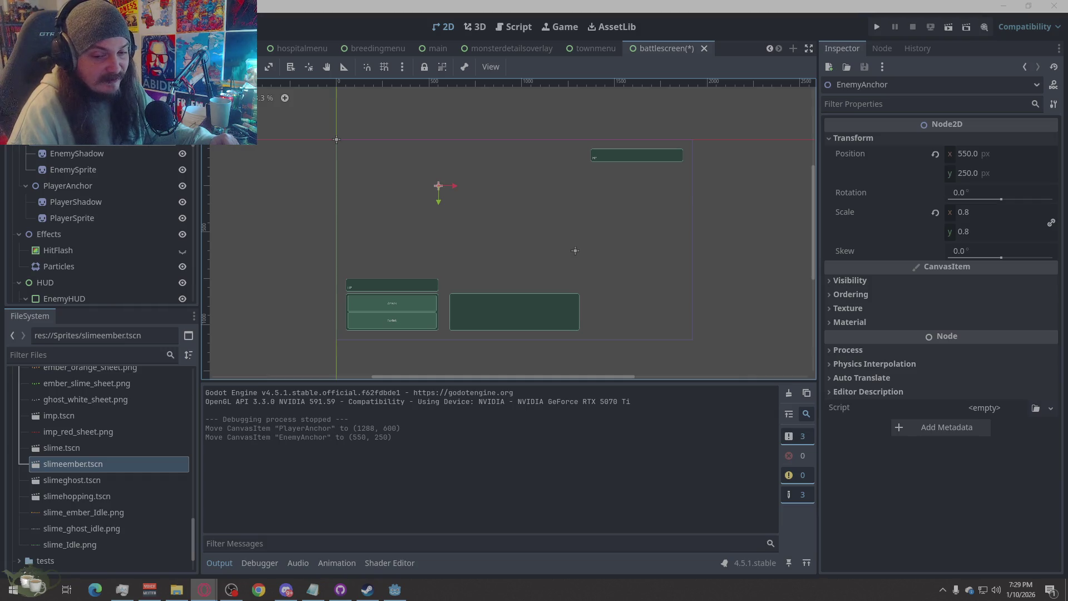
{"action": "key", "text": "alt+Tab"}
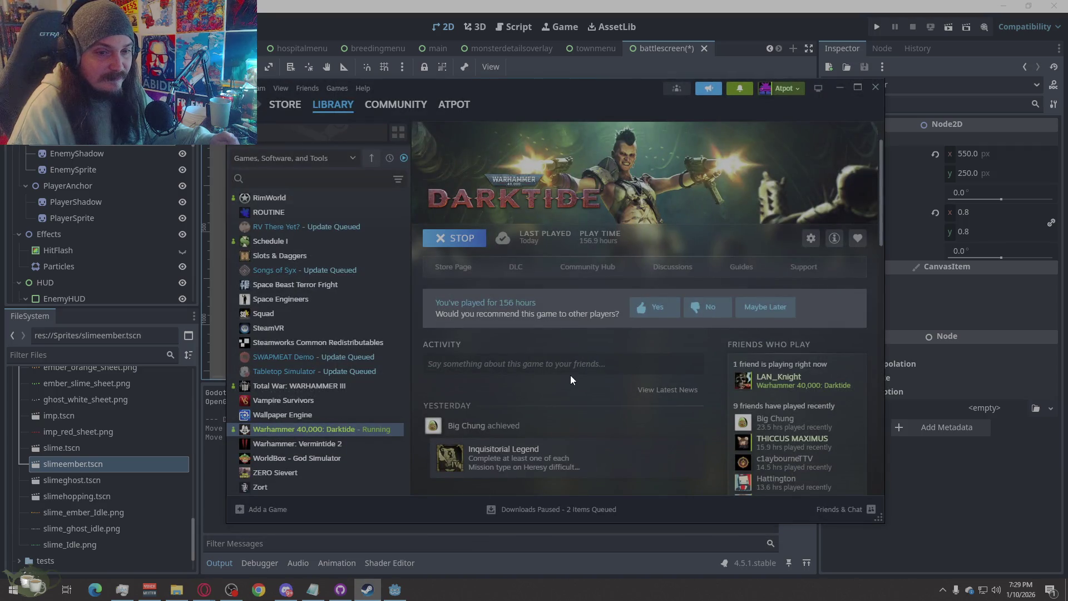
Step: Minimize Steam and select the BattleScreen root node in the Godot editor
{"action": "left_click", "coordinate": [840, 89]}
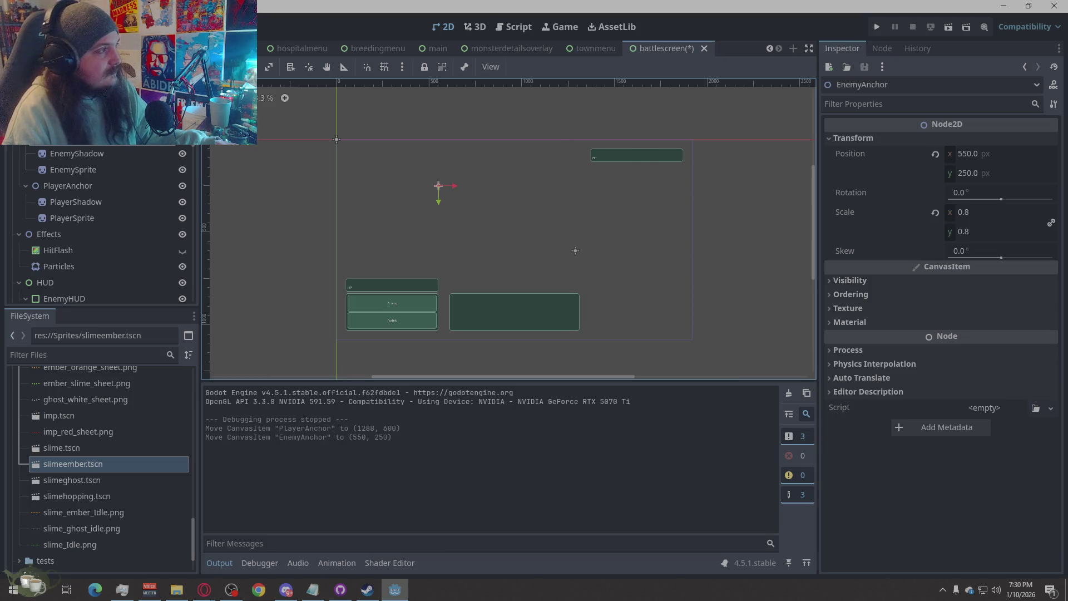
{"action": "left_click", "coordinate": [248, 205]}
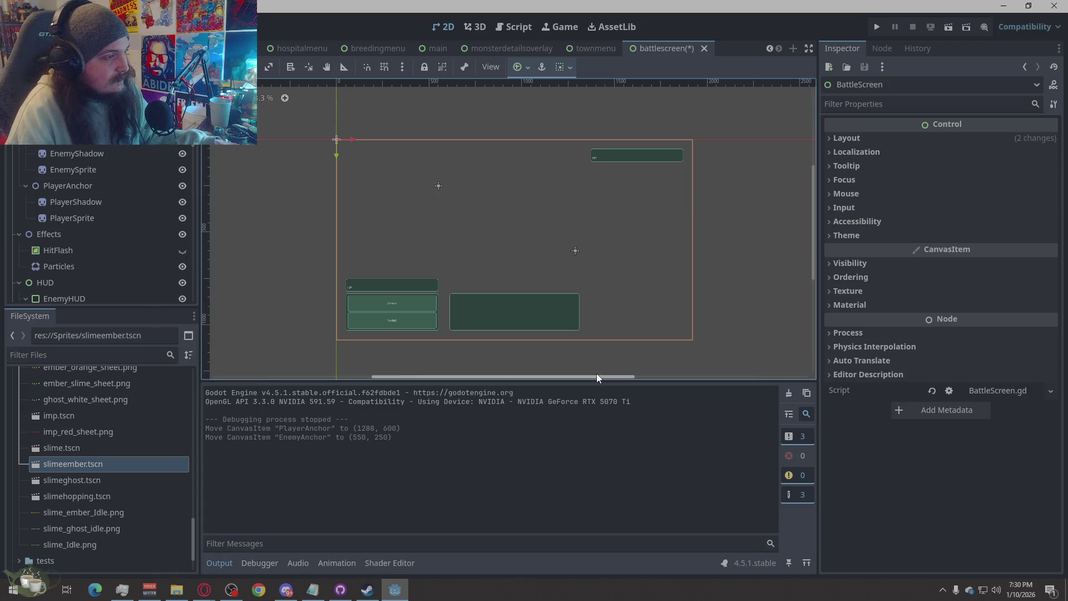
Step: Zoom around the canvas and save the battlescreen scene with Ctrl+S
{"action": "scroll", "coordinate": [392, 320], "scroll_direction": "up", "scroll_amount": 3}
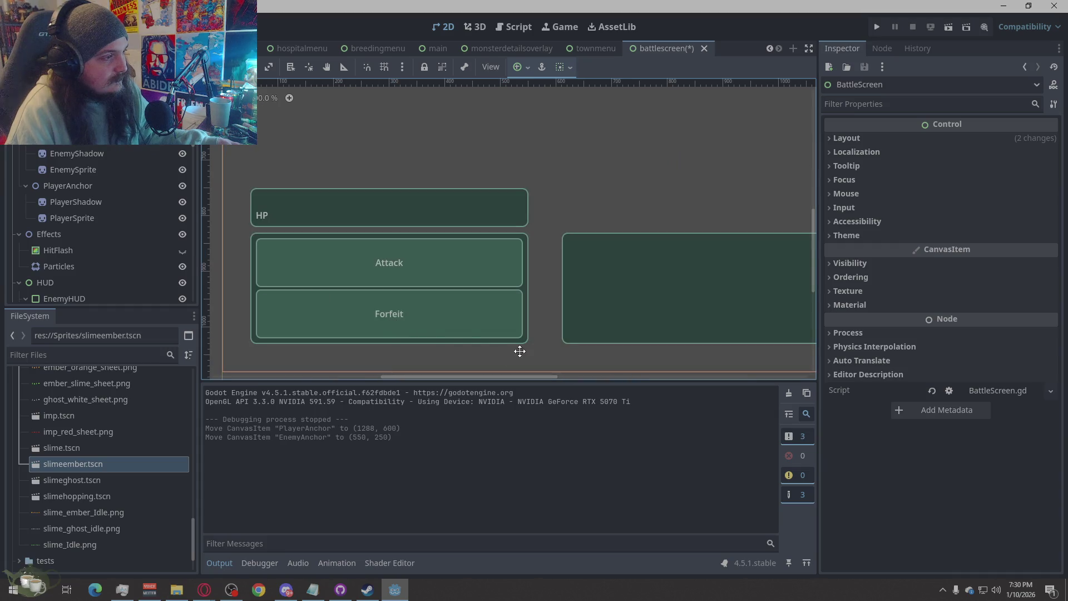
{"action": "scroll", "coordinate": [337, 319], "scroll_direction": "down", "scroll_amount": 4}
{"action": "scroll", "coordinate": [393, 309], "scroll_direction": "up", "scroll_amount": 2}
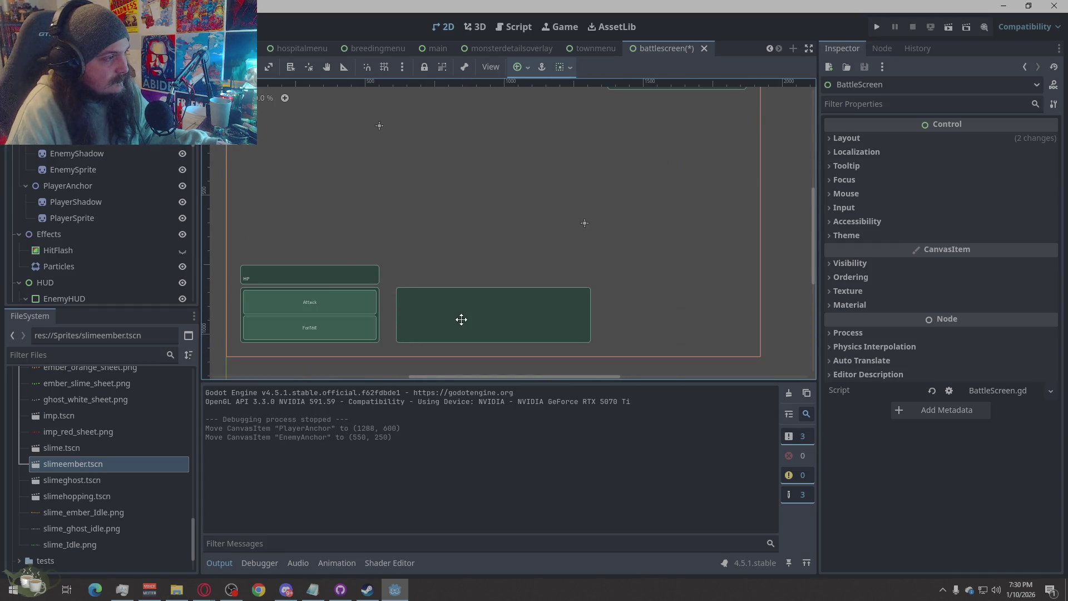
{"action": "key", "text": "ctrl+s"}
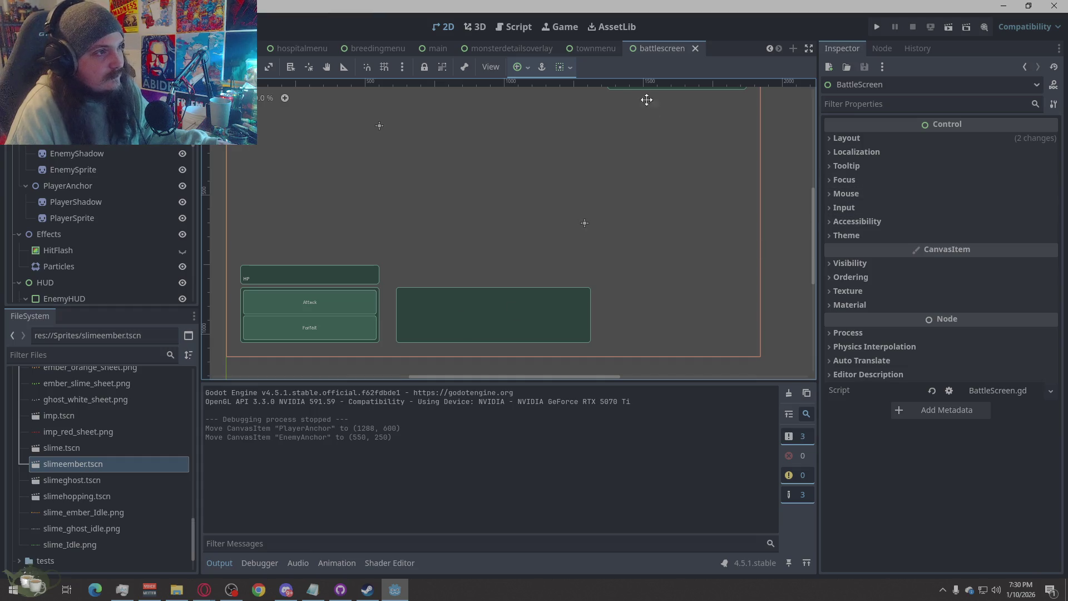
Step: Switch the editor to the townmenu scene
{"action": "scroll", "coordinate": [612, 250], "scroll_direction": "down", "scroll_amount": 2}
{"action": "scroll", "coordinate": [637, 316], "scroll_direction": "up", "scroll_amount": 1}
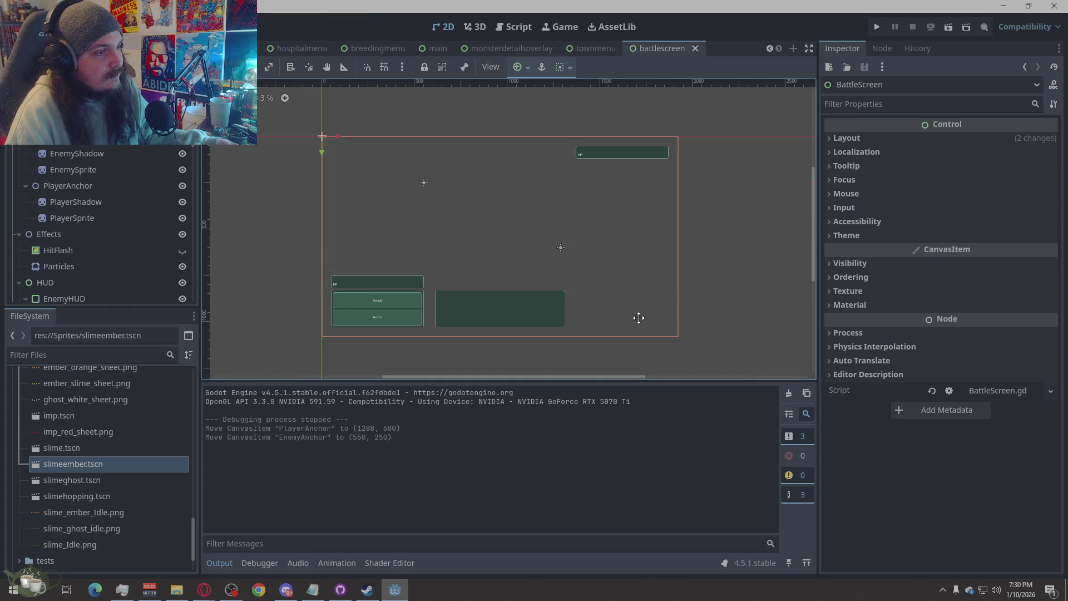
{"action": "left_click", "coordinate": [583, 46]}
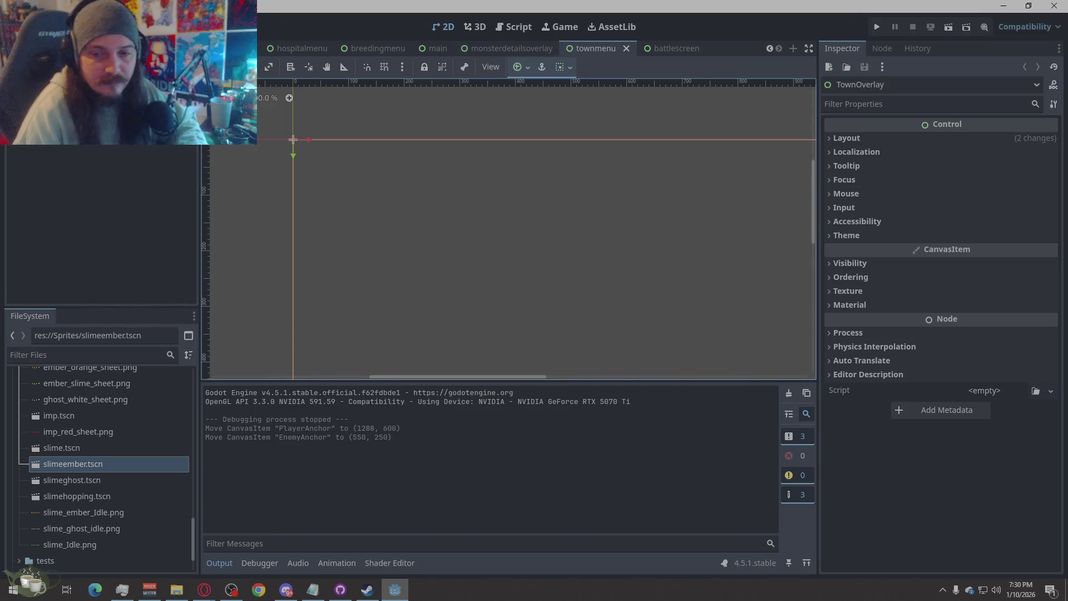
Step: Scroll through the scene tabs and open the familytreemenu scene
{"action": "key", "text": "alt+Tab"}
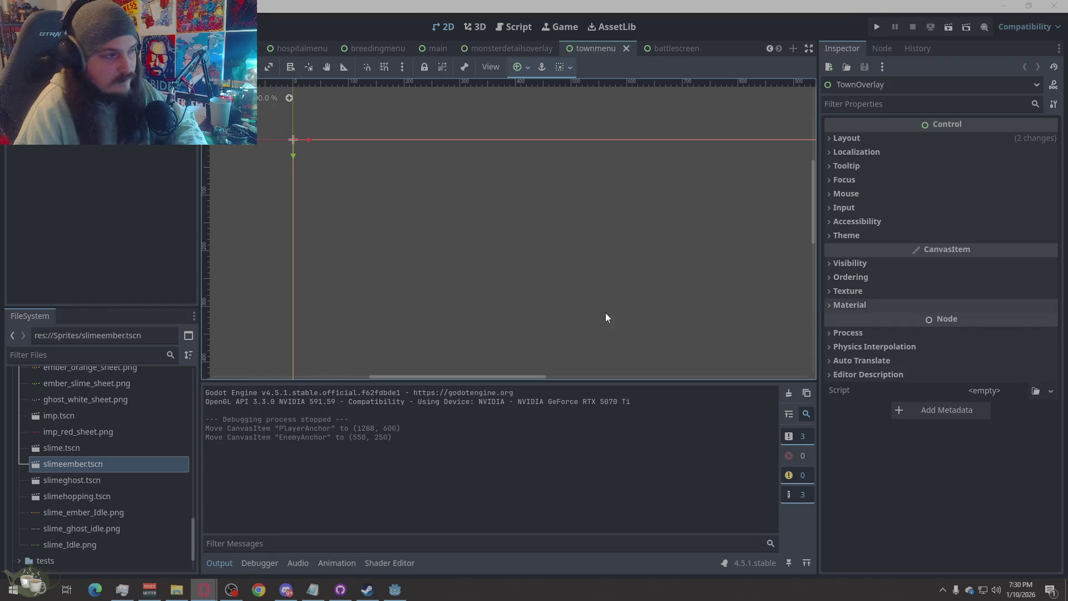
{"action": "left_click", "coordinate": [489, 48]}
{"action": "left_click", "coordinate": [438, 50]}
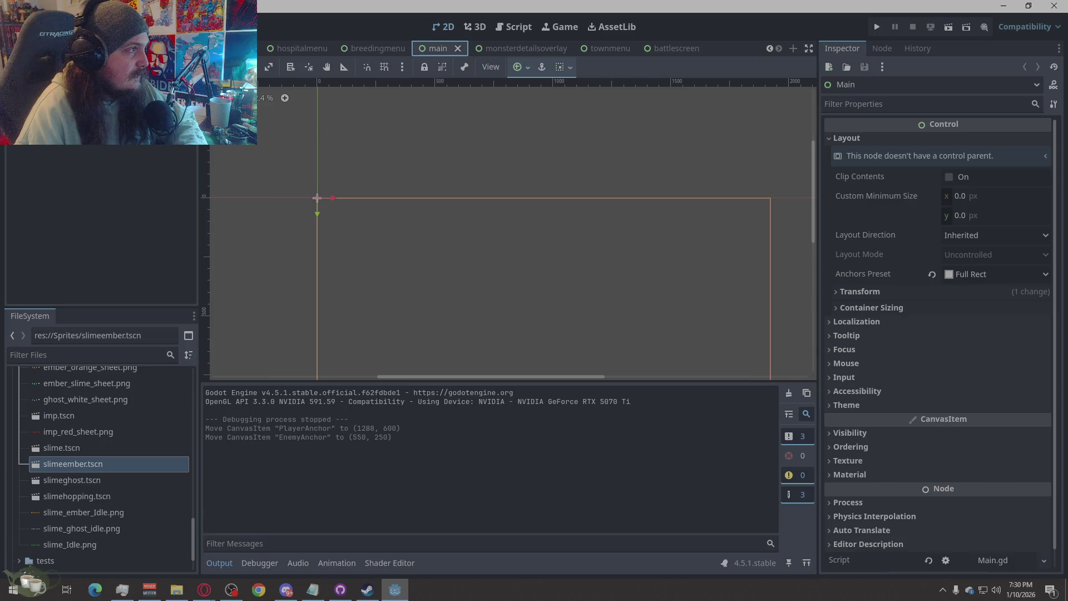
{"action": "left_click_drag", "start_coordinate": [430, 48], "coordinate": [258, 59]}
{"action": "scroll", "coordinate": [288, 49], "scroll_direction": "up", "scroll_amount": 1}
{"action": "left_click", "coordinate": [293, 49]}
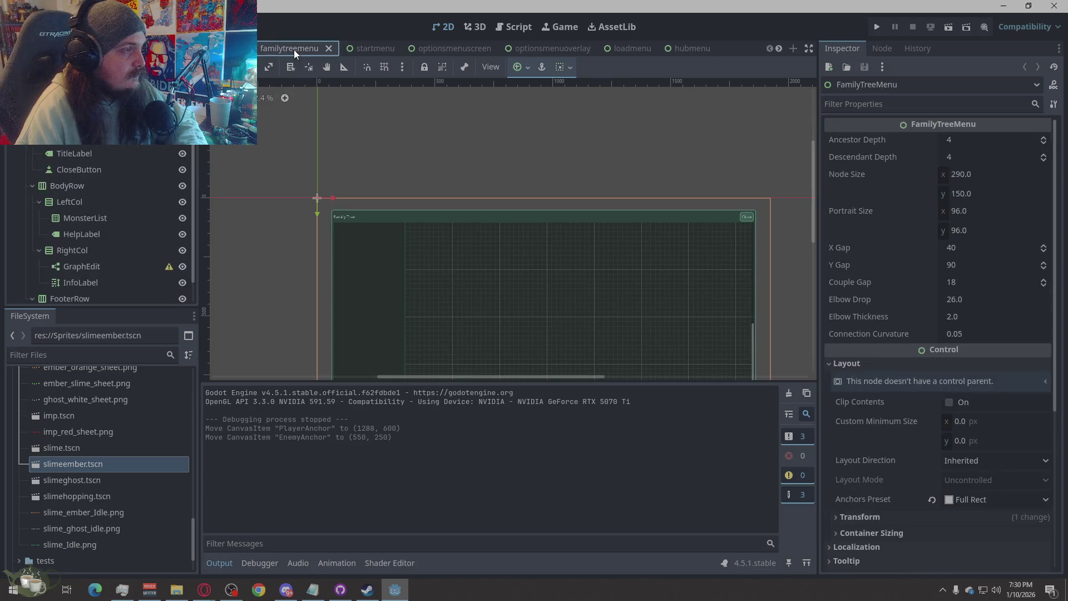
Step: Restore the Godot editor from full screen to a window, then hide it
{"action": "scroll", "coordinate": [434, 167], "scroll_direction": "up", "scroll_amount": 1}
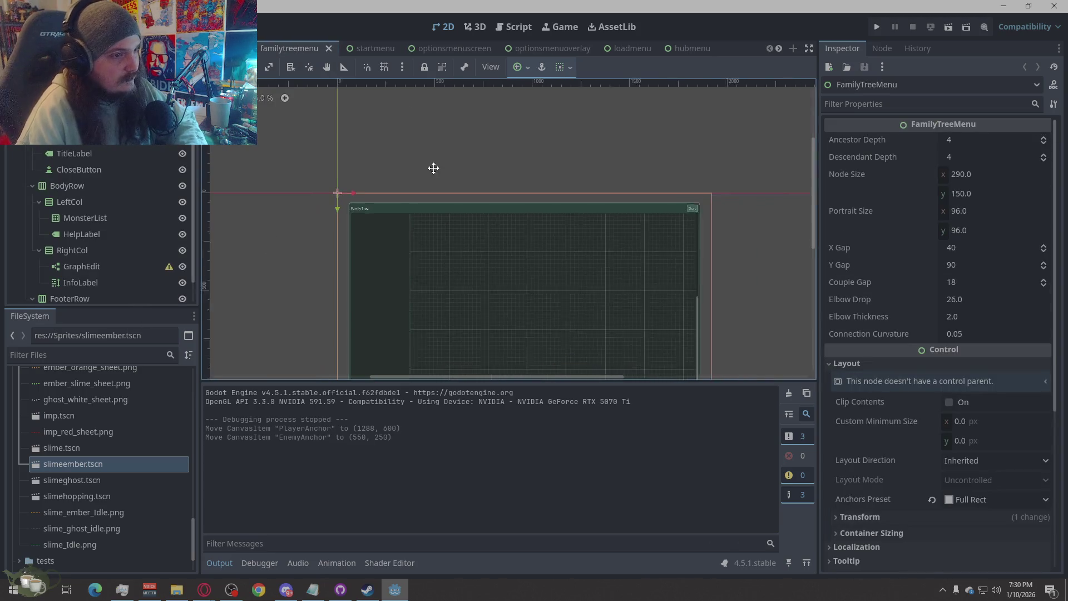
{"action": "scroll", "coordinate": [435, 128], "scroll_direction": "down", "scroll_amount": 2}
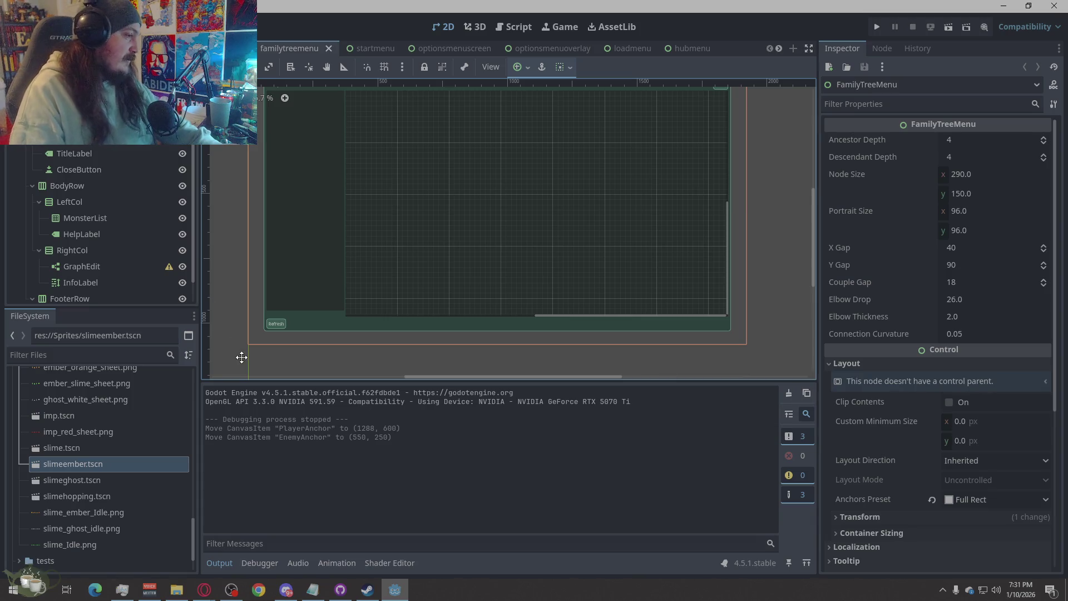
{"action": "double_click", "coordinate": [459, 2]}
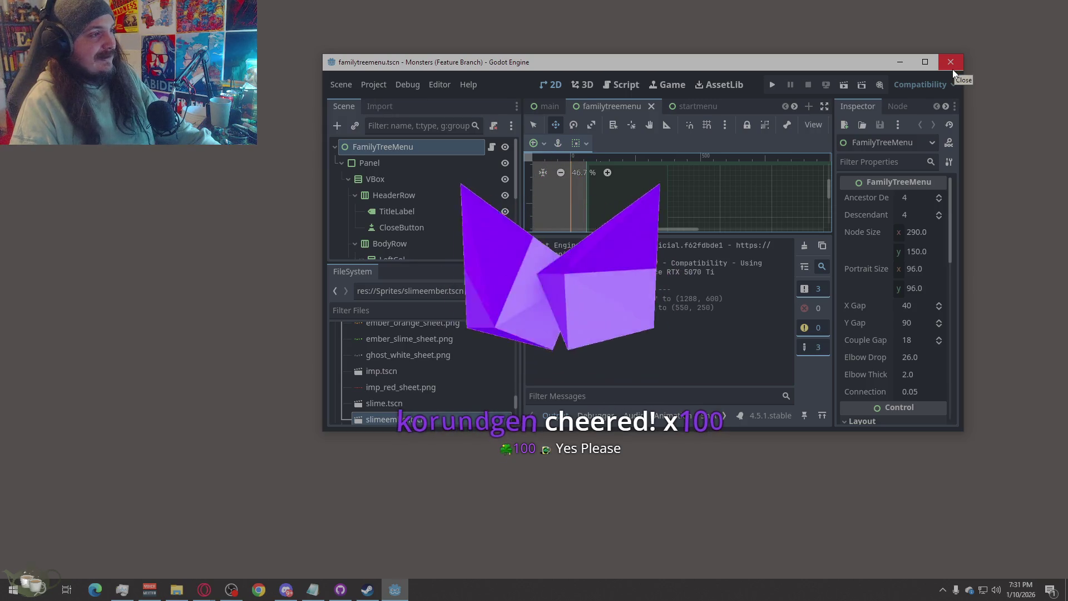
{"action": "left_click", "coordinate": [900, 63]}
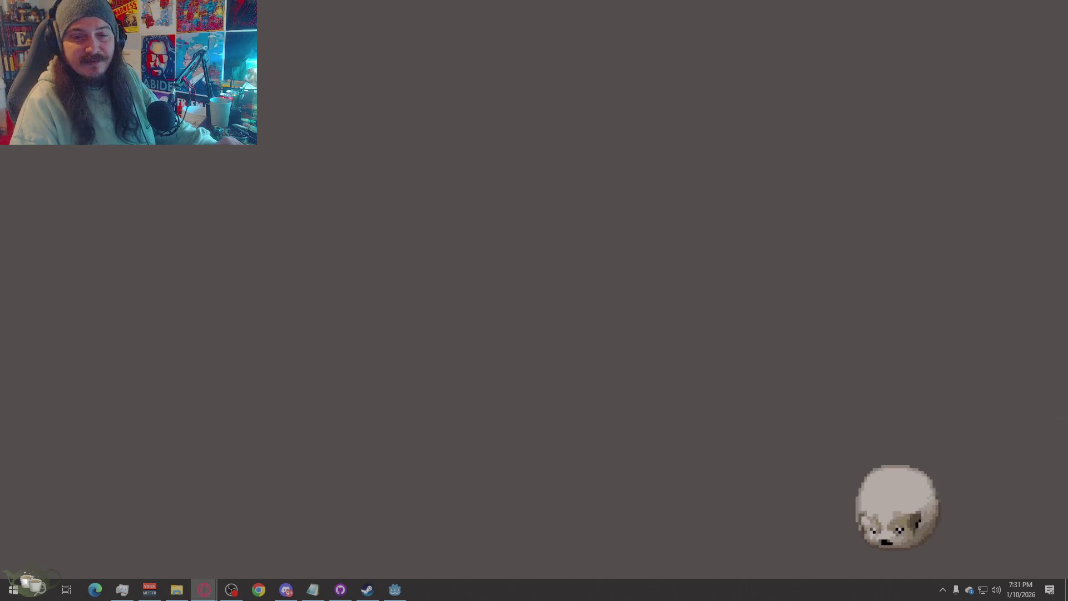
Step: Launch Warhammer 40,000: Darktide from Steam's taskbar Recent list, getting the already-running error
{"action": "right_click", "coordinate": [367, 590]}
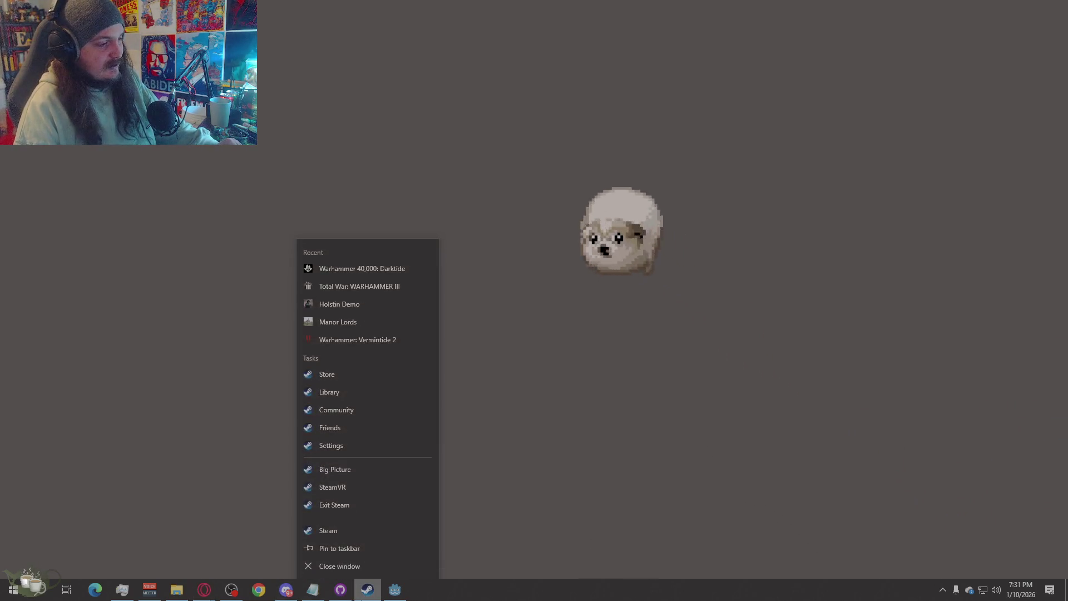
{"action": "left_click", "coordinate": [354, 275]}
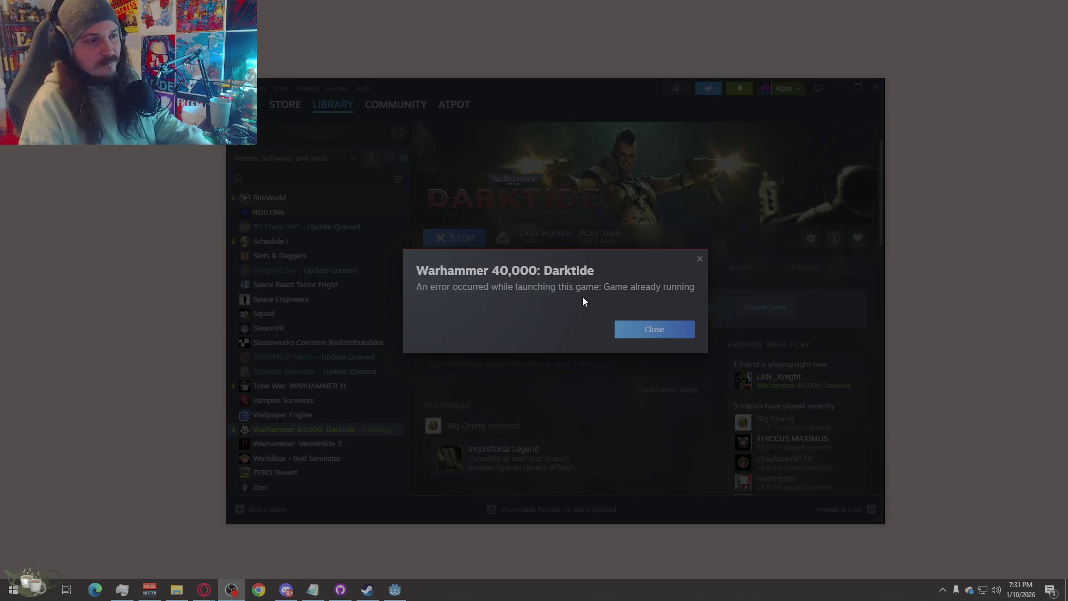
{"action": "left_click", "coordinate": [646, 329]}
Step: Request stopping Darktide, cancel it, and dismiss the Godot taskbar menu
{"action": "left_click", "coordinate": [445, 242]}
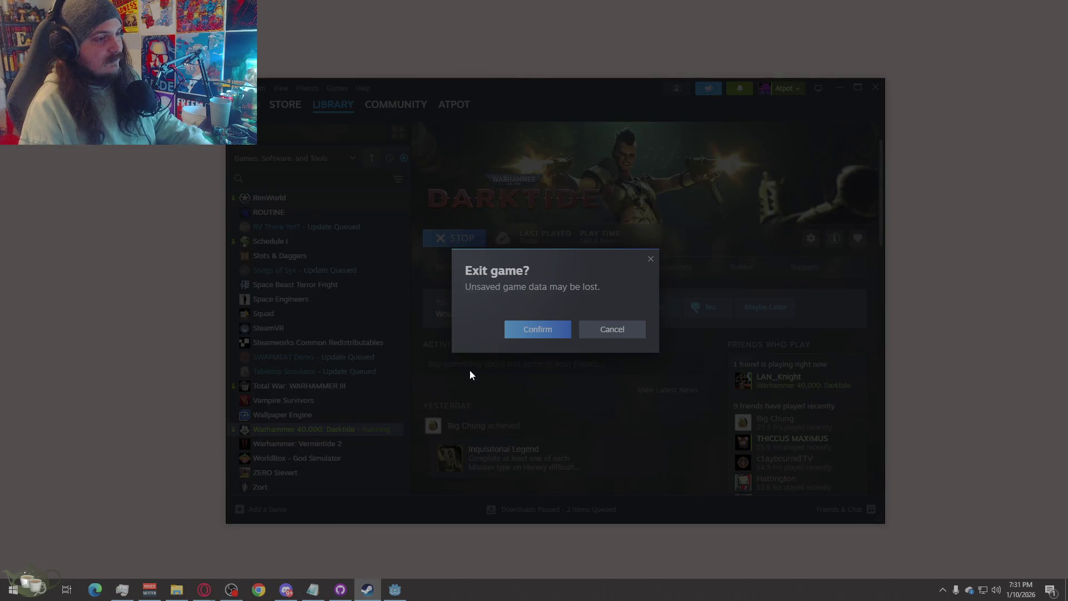
{"action": "left_click", "coordinate": [599, 330]}
{"action": "right_click", "coordinate": [395, 590]}
{"action": "left_click", "coordinate": [391, 568]}
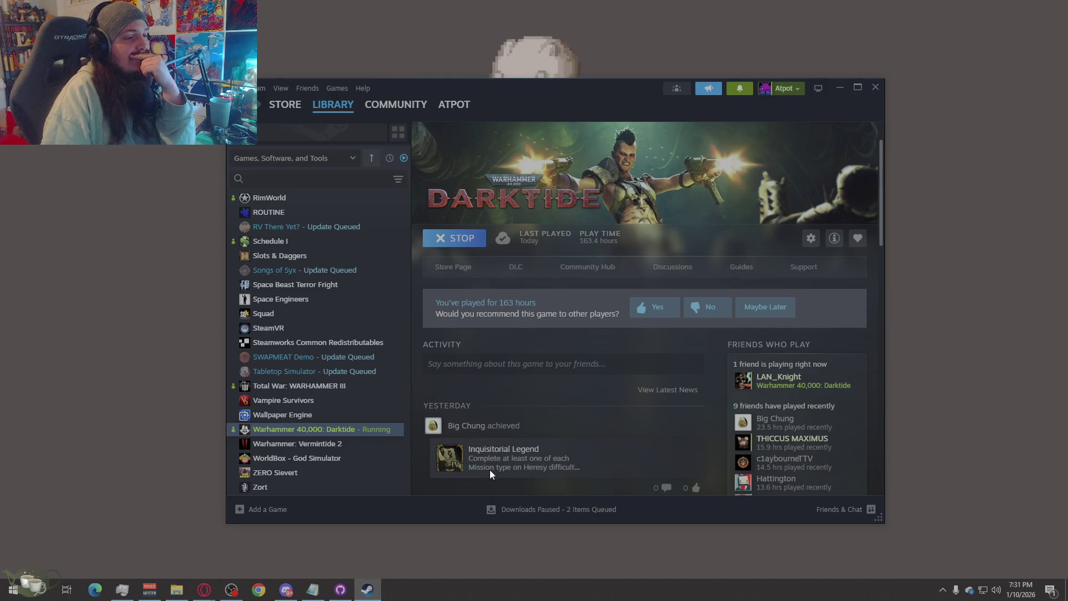
Step: Scroll through Darktide's achievements, then request stopping the running game again
{"action": "mouse_move", "coordinate": [454, 469]}
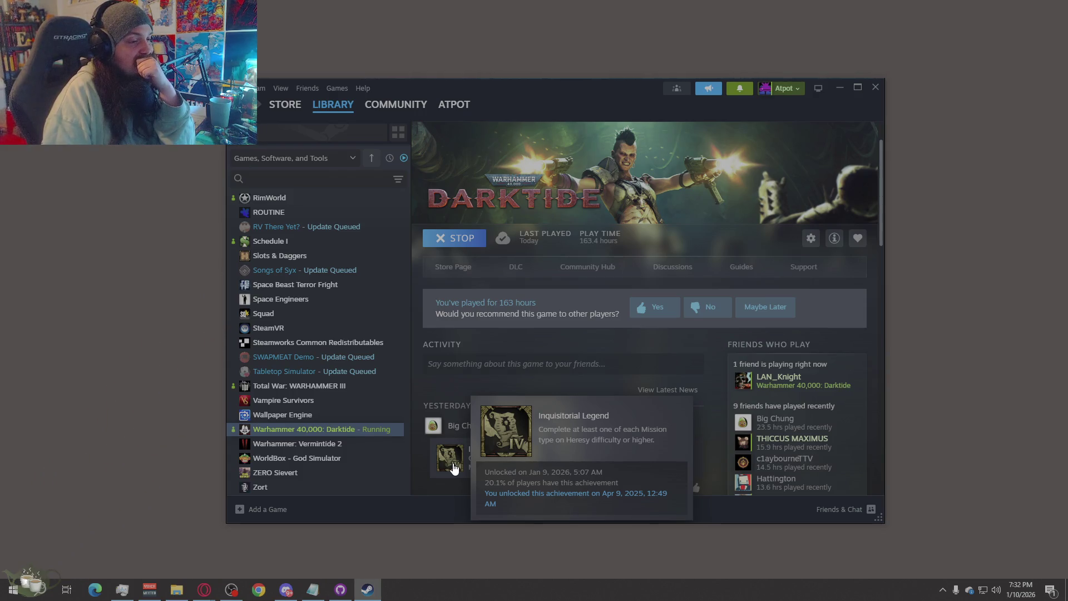
{"action": "scroll", "coordinate": [460, 362], "scroll_direction": "down", "scroll_amount": 2}
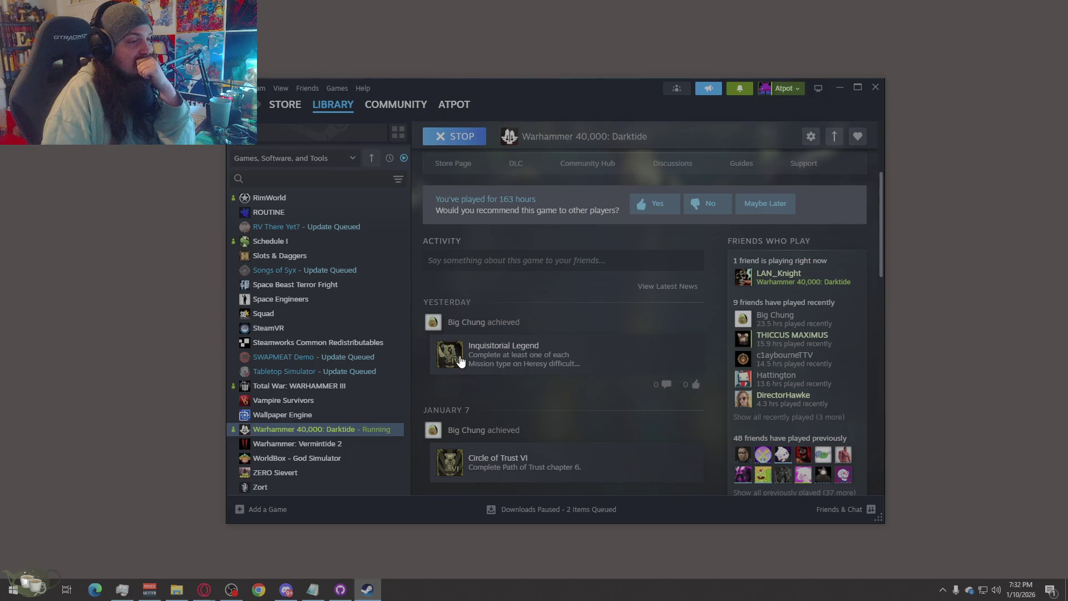
{"action": "mouse_move", "coordinate": [460, 361]}
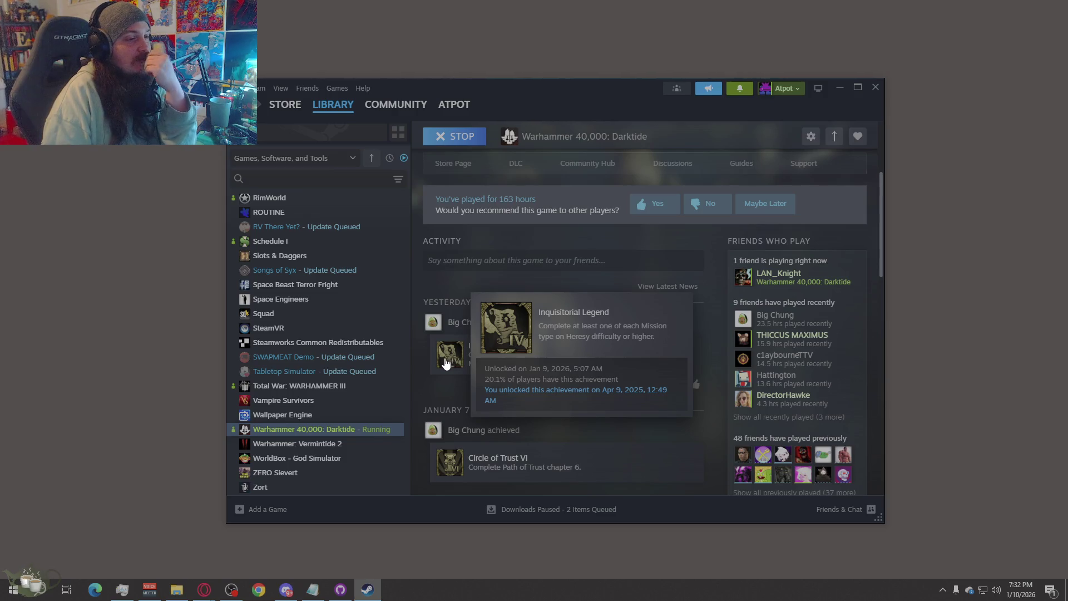
{"action": "scroll", "coordinate": [734, 422], "scroll_direction": "down", "scroll_amount": 5}
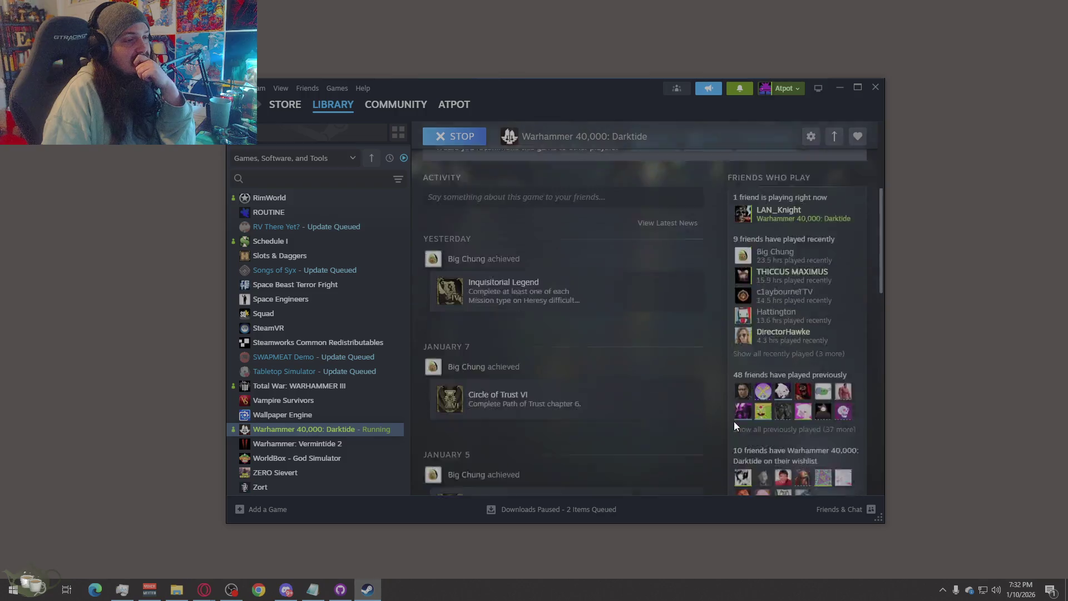
{"action": "scroll", "coordinate": [731, 421], "scroll_direction": "down", "scroll_amount": 3}
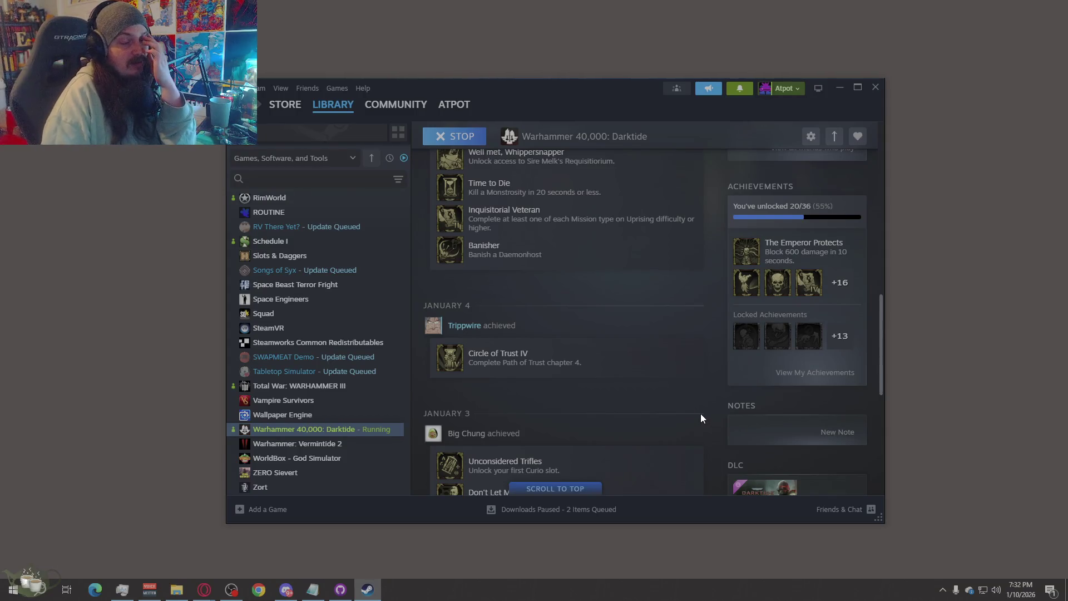
{"action": "scroll", "coordinate": [702, 384], "scroll_direction": "up", "scroll_amount": 10}
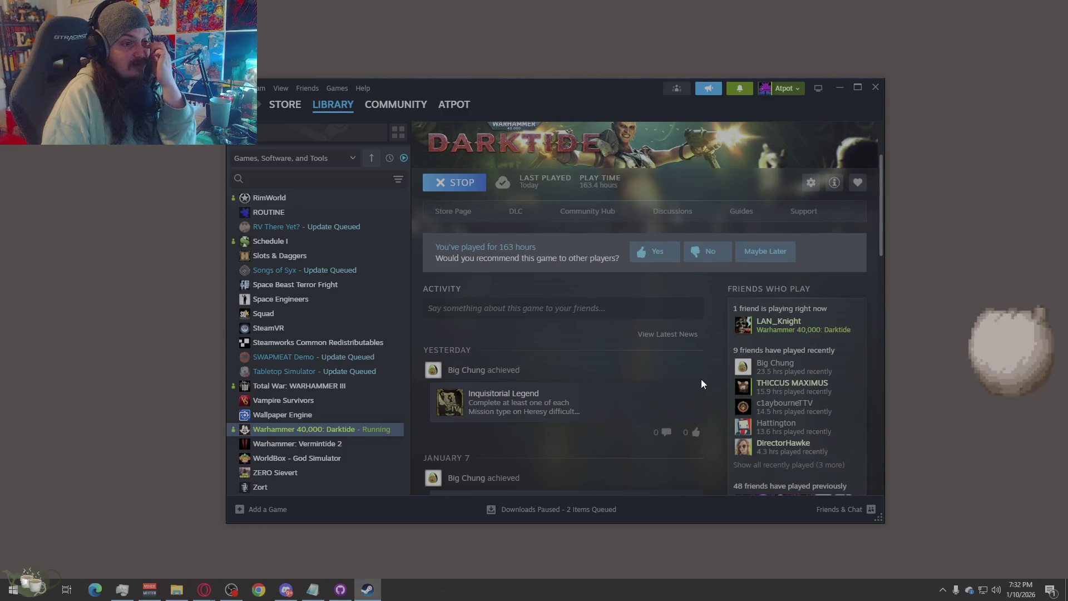
{"action": "left_click", "coordinate": [467, 184]}
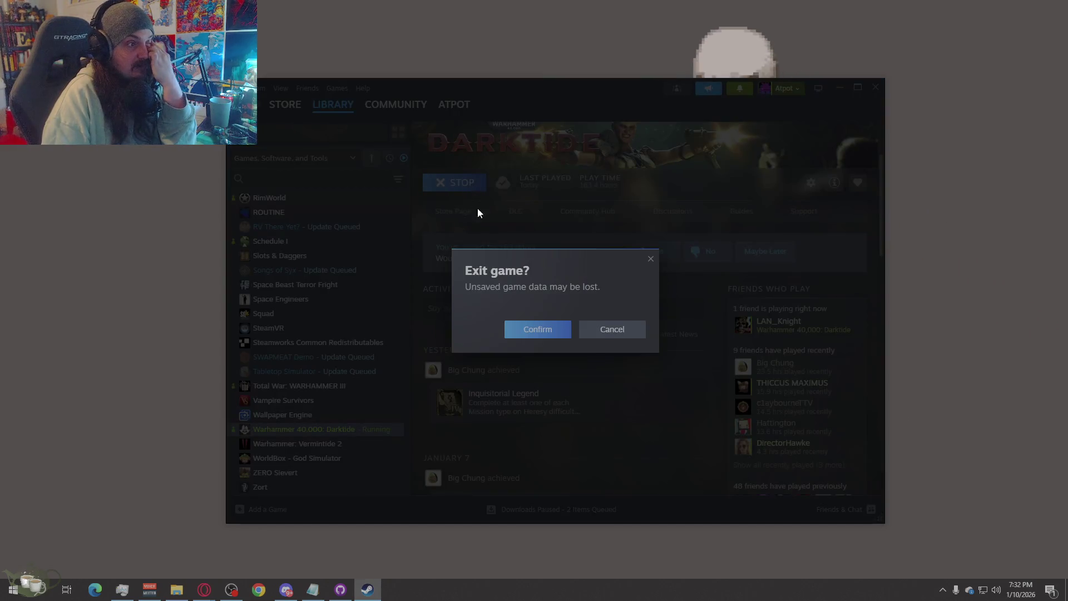
Step: Confirm stopping Darktide and return to its Steam library page
{"action": "left_click", "coordinate": [539, 333]}
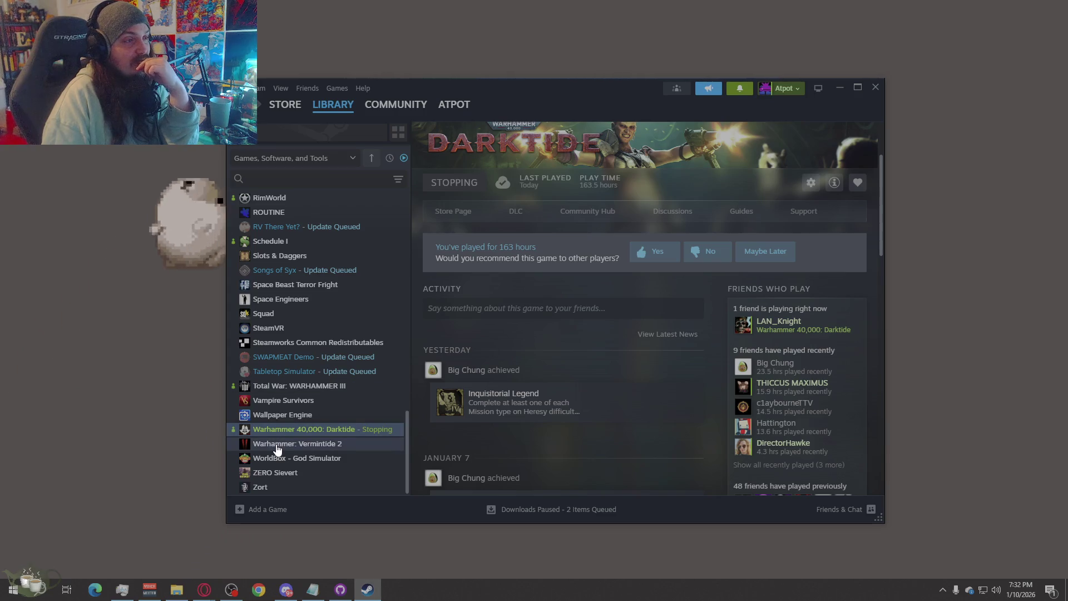
{"action": "left_click", "coordinate": [306, 416]}
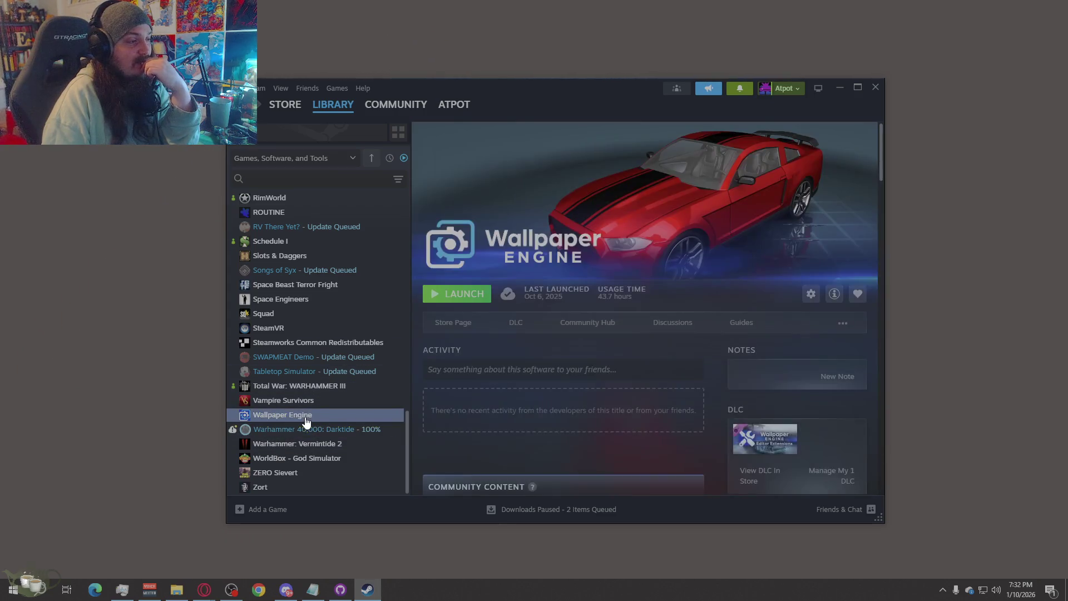
{"action": "left_click", "coordinate": [312, 430]}
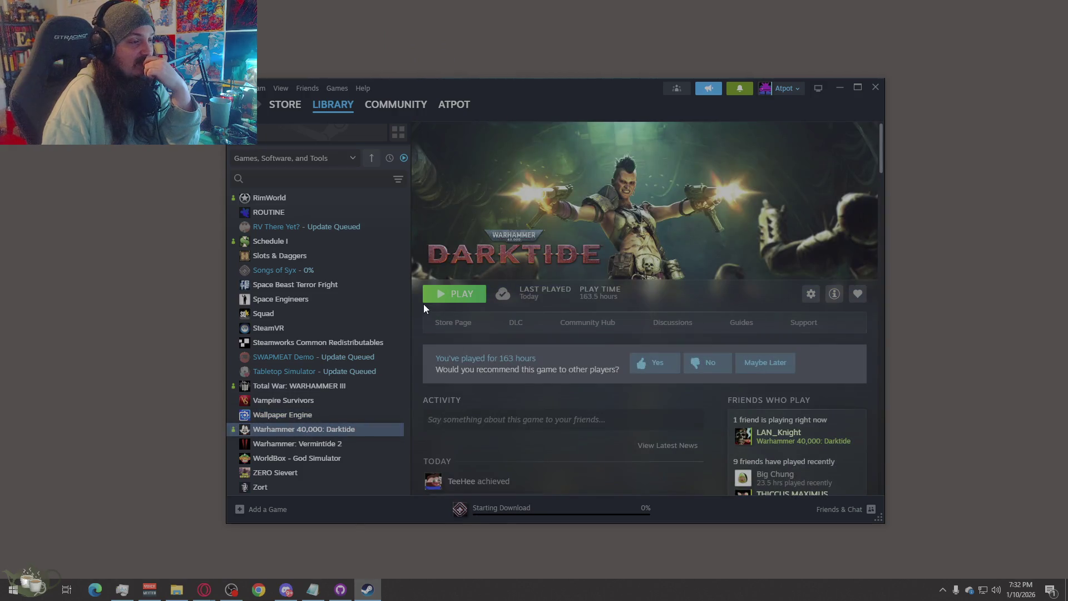
Step: Press PLAY for Darktide, start it from the game launcher, and minimize Steam
{"action": "left_click", "coordinate": [457, 294]}
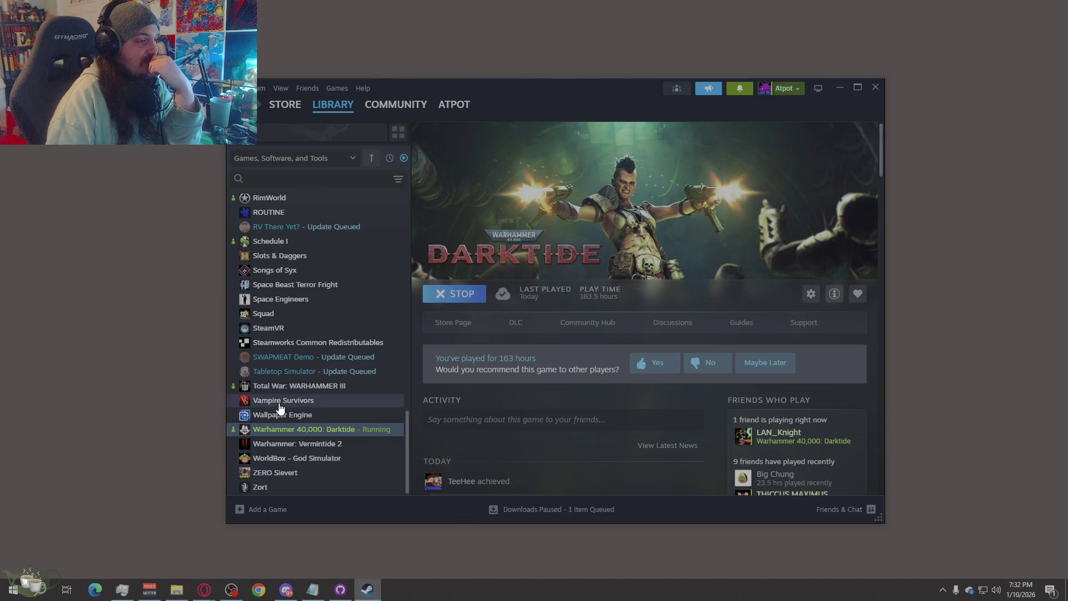
{"action": "scroll", "coordinate": [278, 395], "scroll_direction": "up", "scroll_amount": 3}
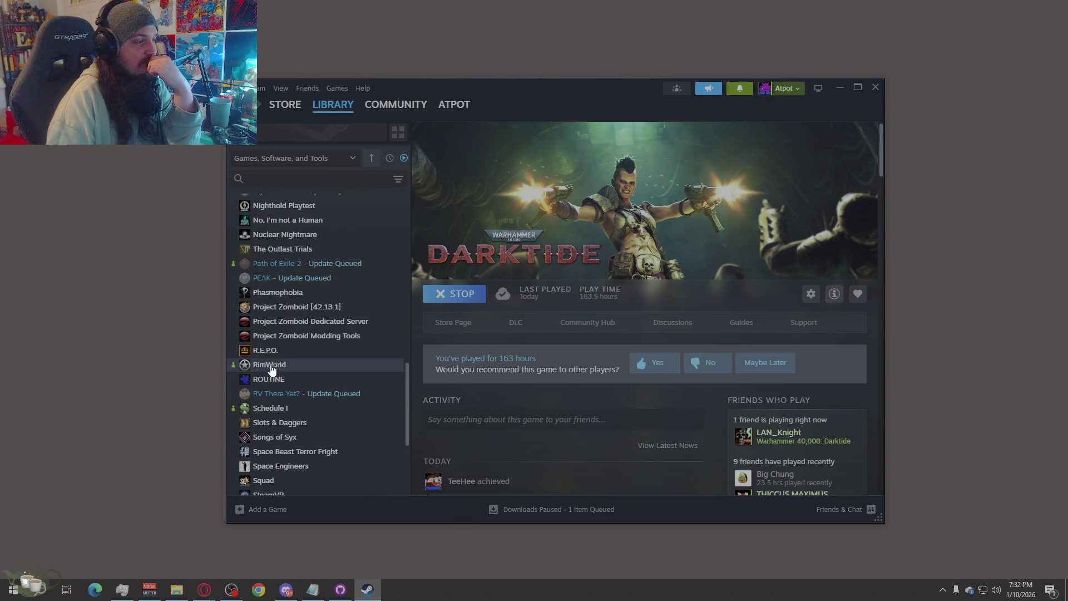
{"action": "scroll", "coordinate": [546, 383], "scroll_direction": "down", "scroll_amount": 5}
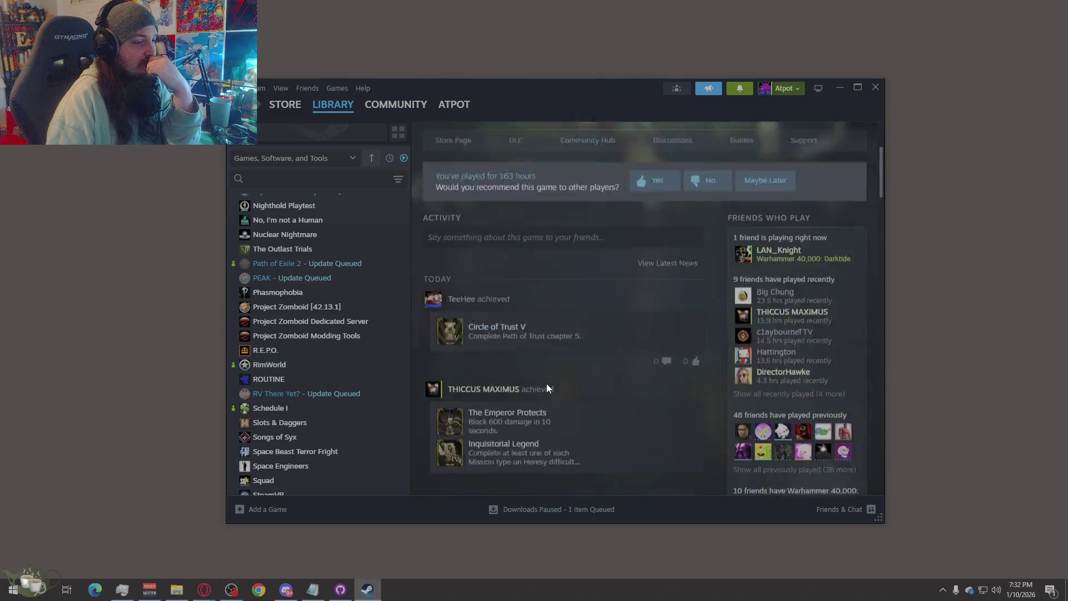
{"action": "mouse_move", "coordinate": [457, 252]}
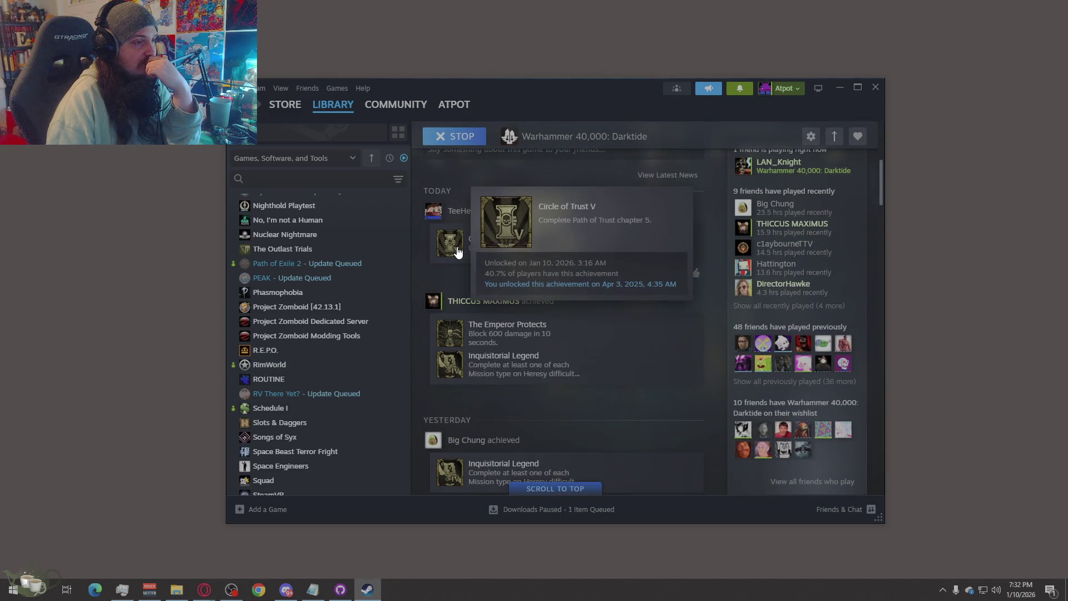
{"action": "scroll", "coordinate": [542, 423], "scroll_direction": "down", "scroll_amount": 3}
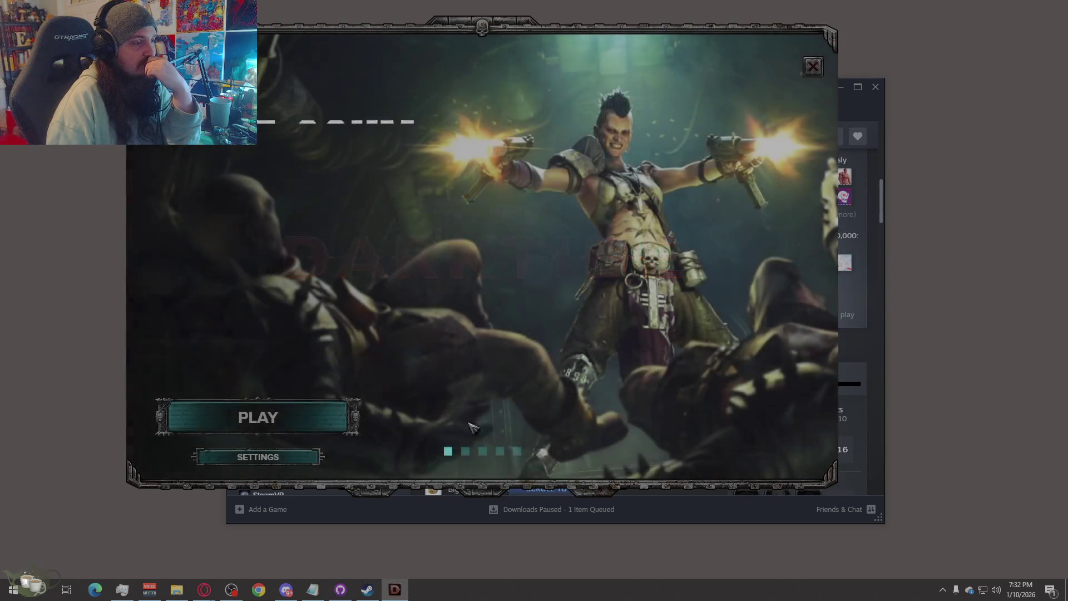
{"action": "left_click", "coordinate": [255, 418]}
{"action": "left_click", "coordinate": [841, 86]}
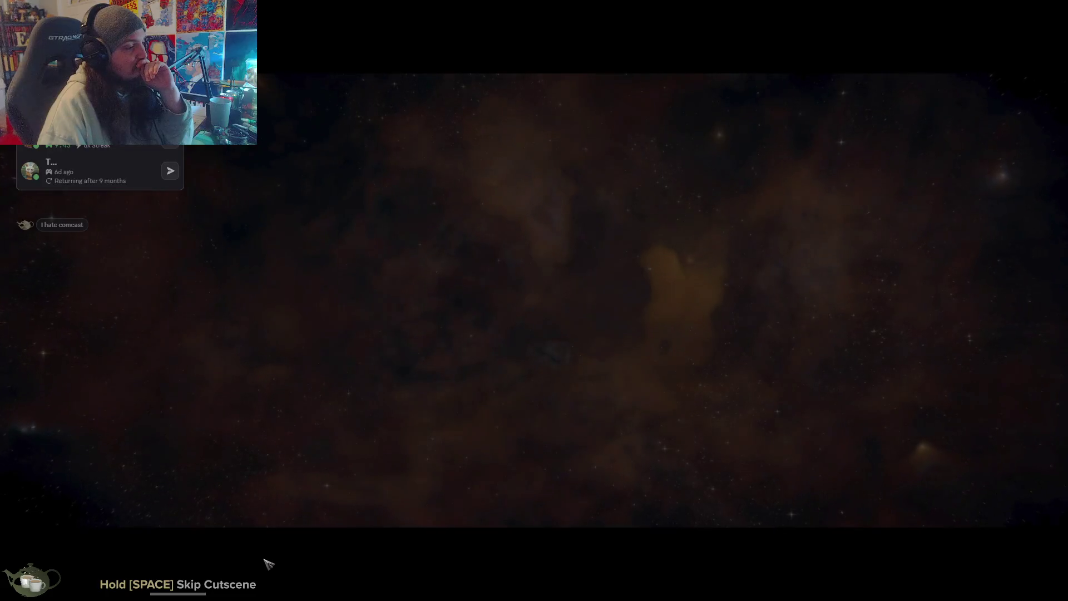
Step: Skip the intro cutscene and title screen, then start as Judge-Jork, the level 26 Arbitrator
{"action": "key", "text": "space"}
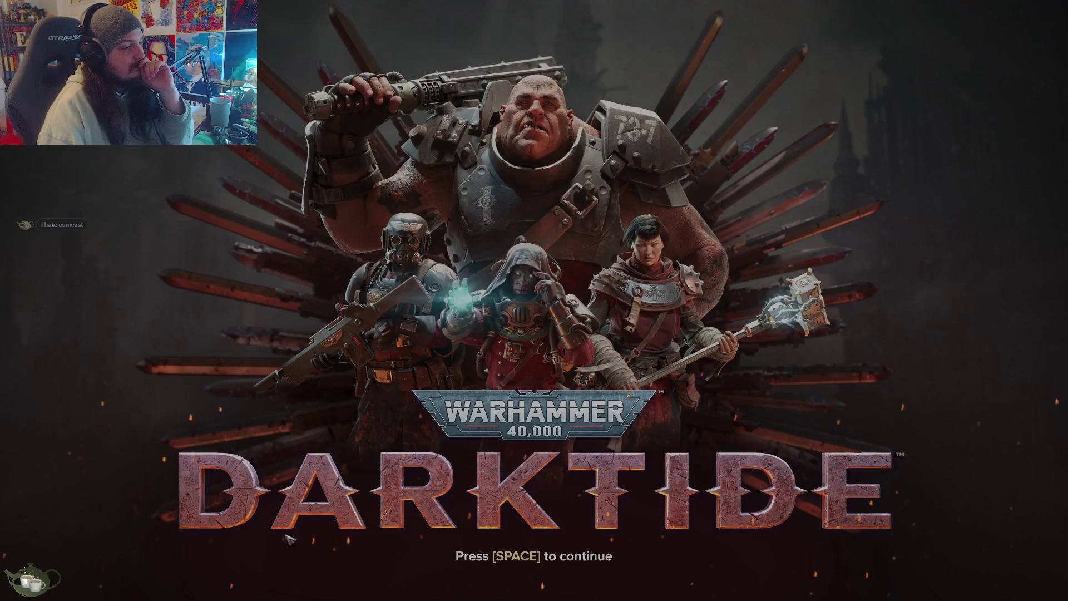
{"action": "key", "text": "space"}
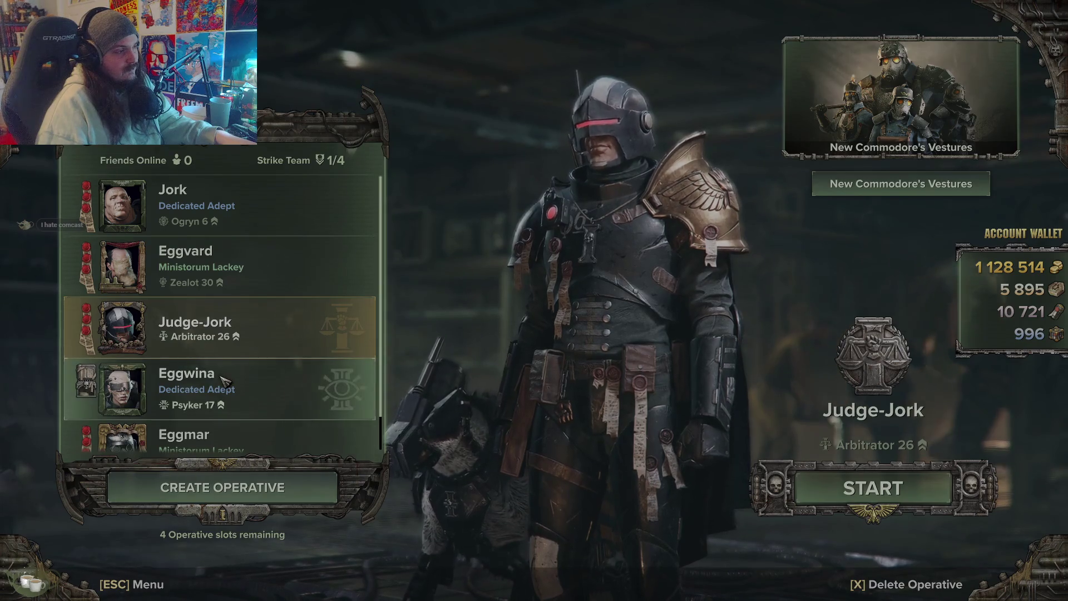
{"action": "left_click", "coordinate": [974, 518]}
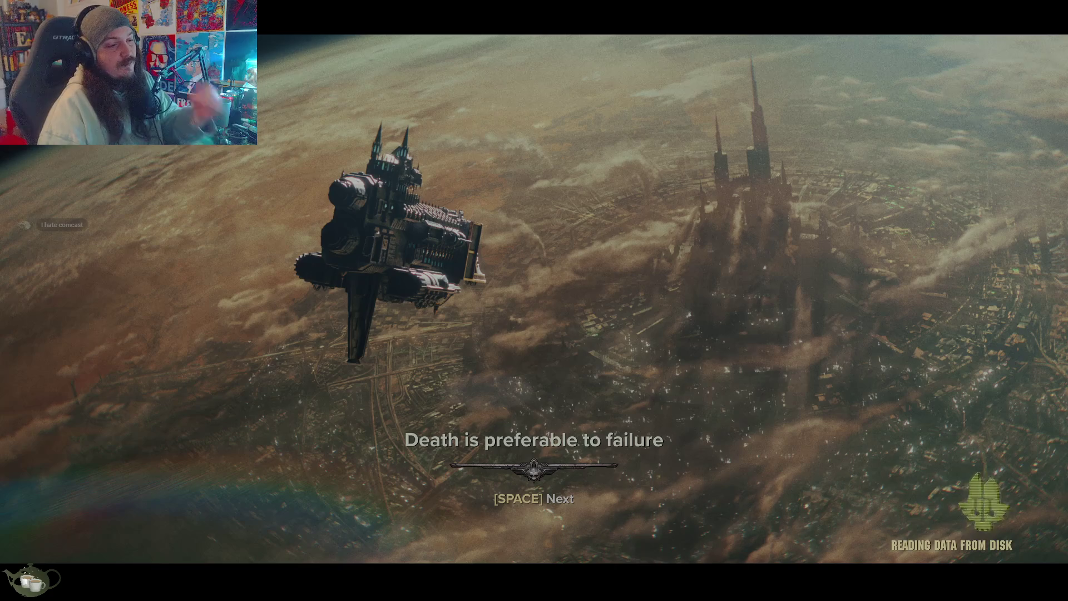
Step: Run through the Mourningstar to Sire Melk and view the contract: 4 of 5 tasks done
{"action": "key", "text": "Return"}
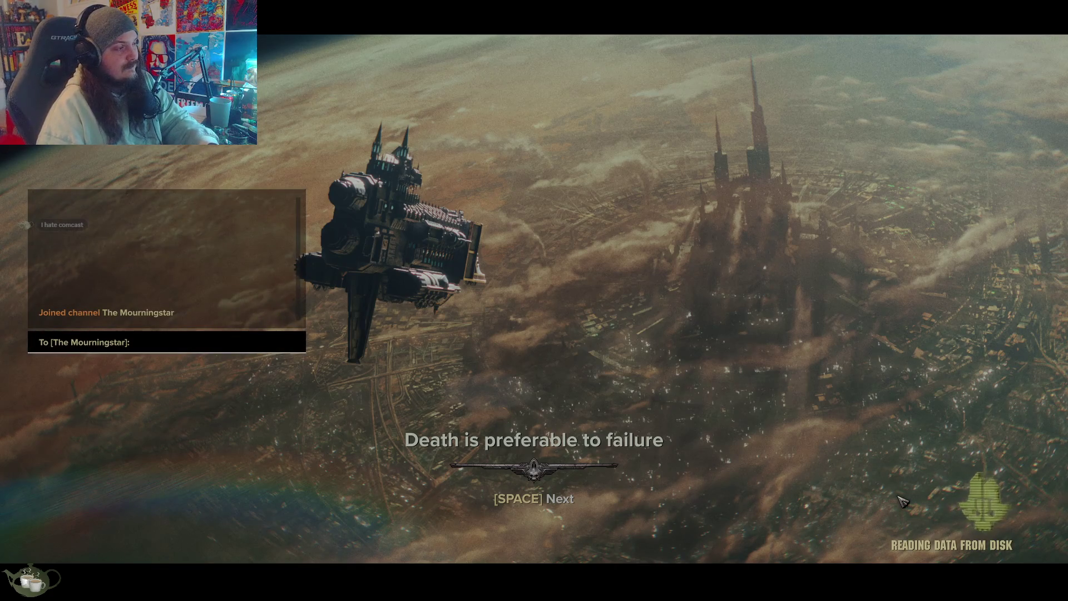
{"action": "key", "text": "Escape"}
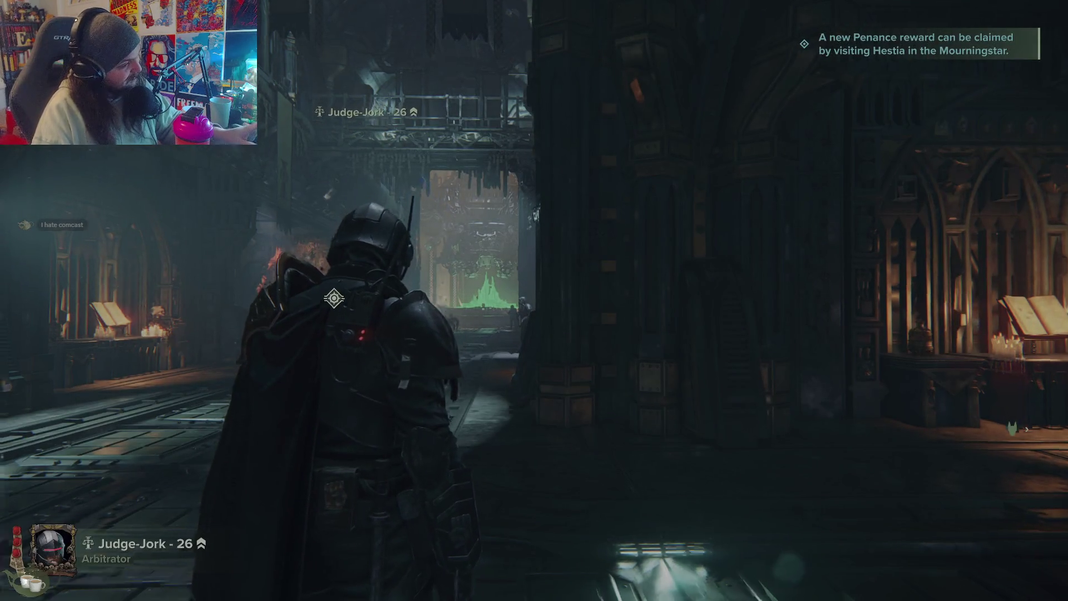
{"action": "key", "text": "w"}
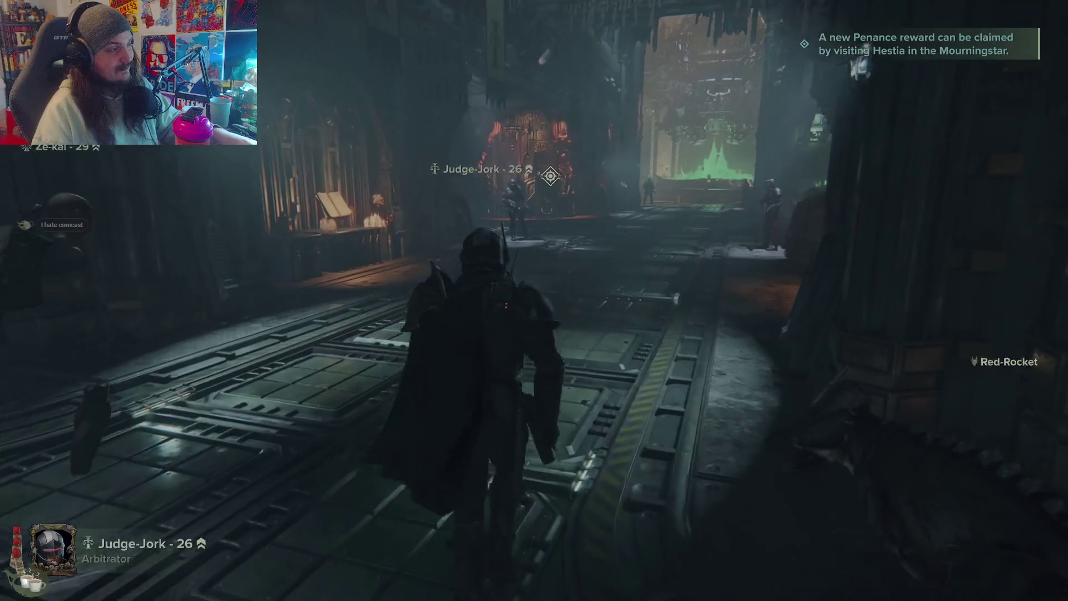
{"action": "key", "text": "w"}
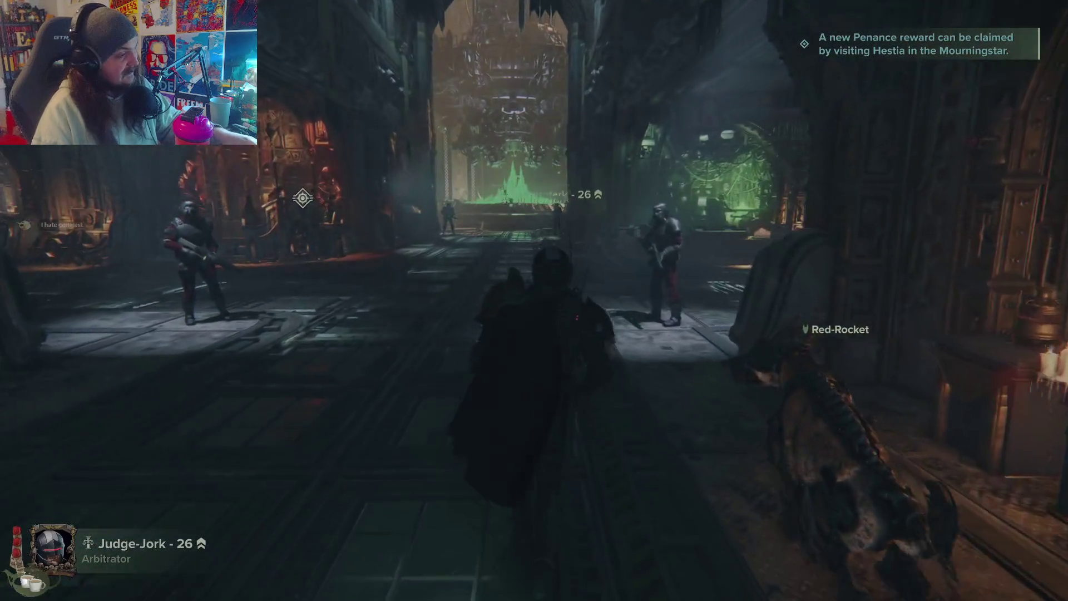
{"action": "key", "text": "w"}
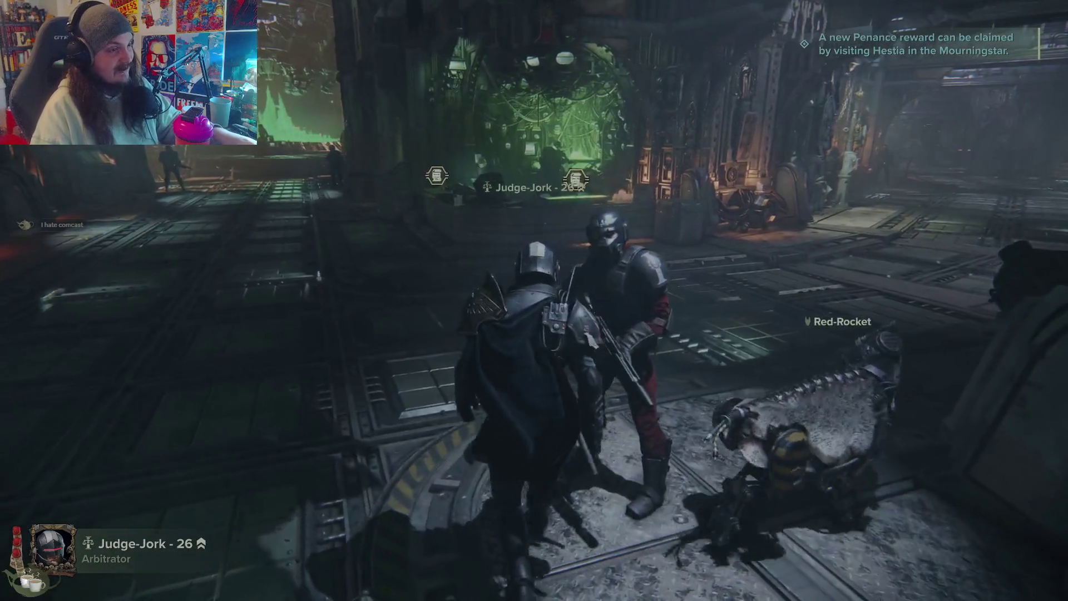
{"action": "key", "text": "w"}
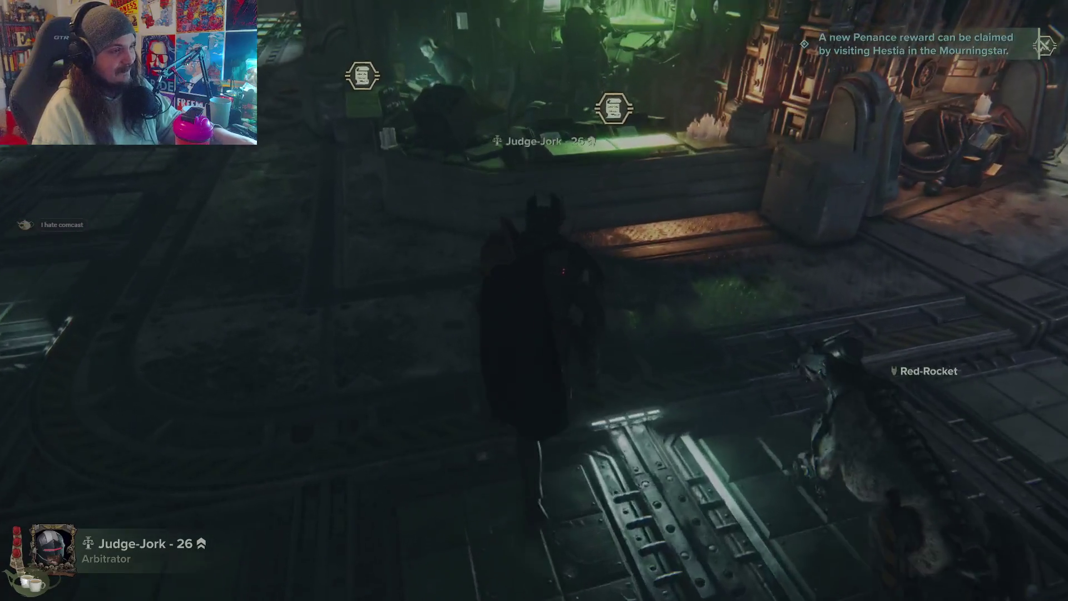
{"action": "key", "text": "e"}
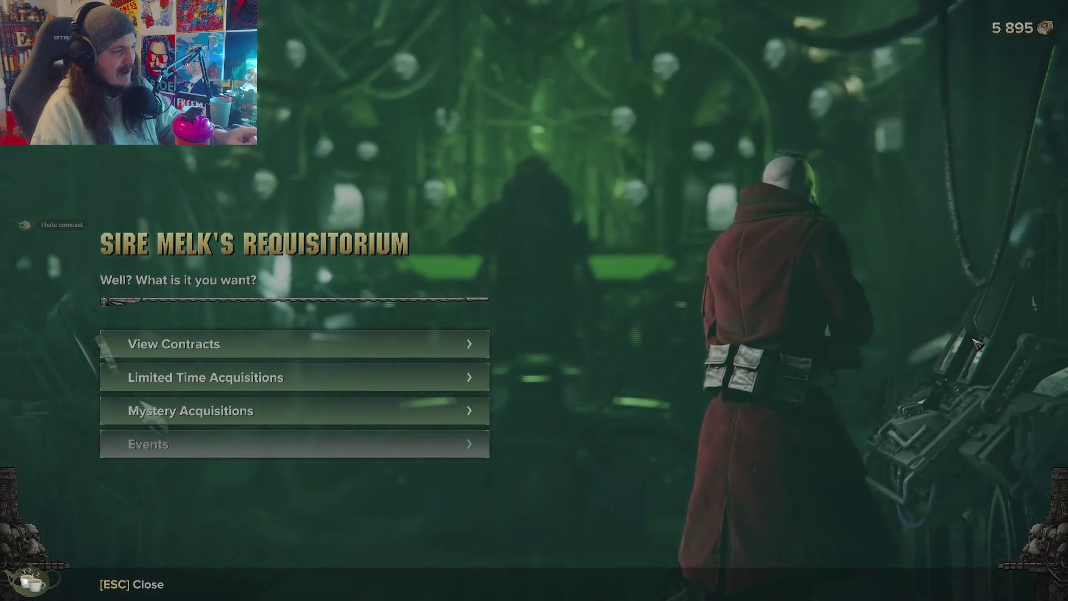
{"action": "left_click", "coordinate": [281, 344]}
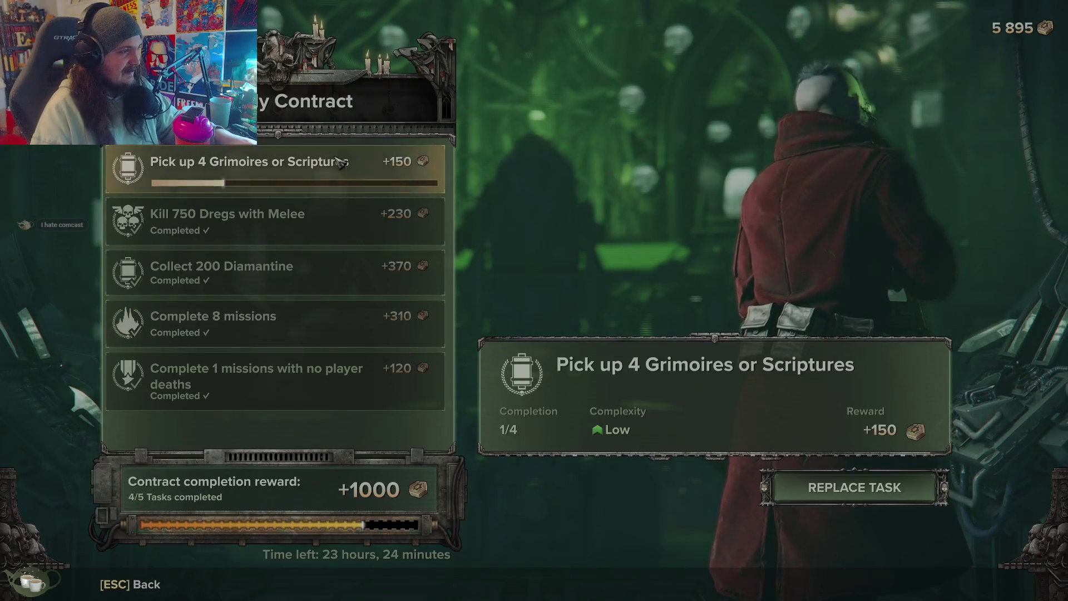
Step: Buy the Guardian of the Hateful (Casket) curio from Limited Time Acquisitions for 1,185 marks
{"action": "key", "text": "Escape"}
{"action": "left_click", "coordinate": [392, 384]}
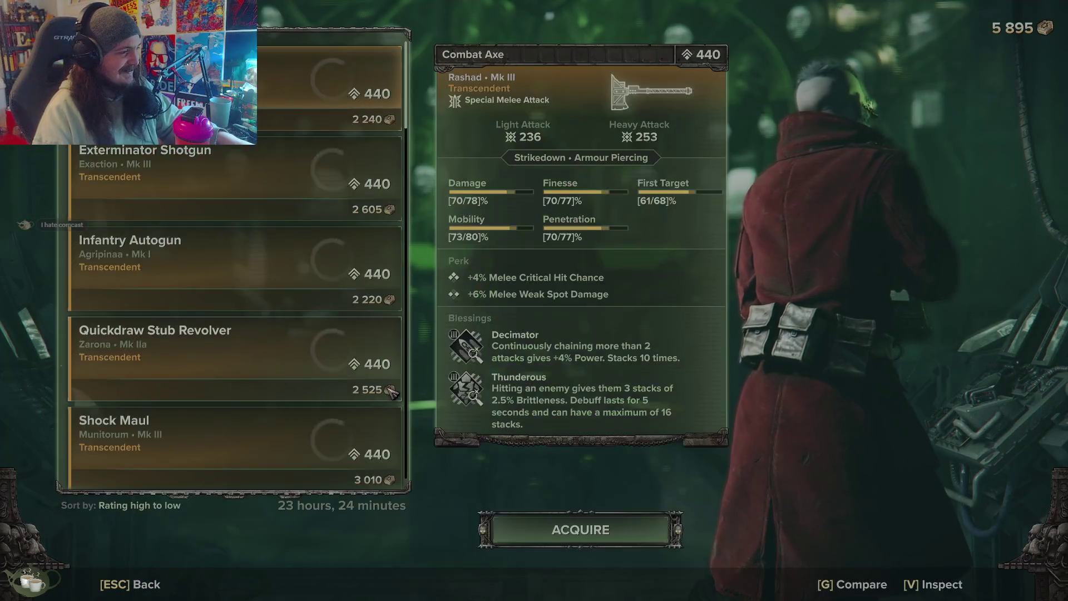
{"action": "scroll", "coordinate": [336, 393], "scroll_direction": "down", "scroll_amount": 8}
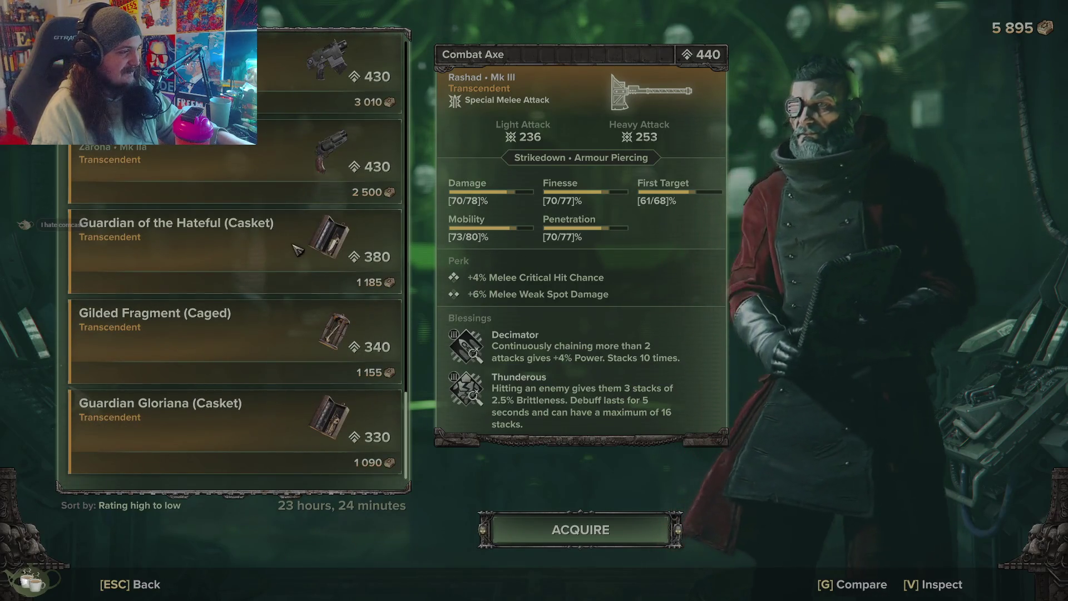
{"action": "left_click", "coordinate": [297, 247]}
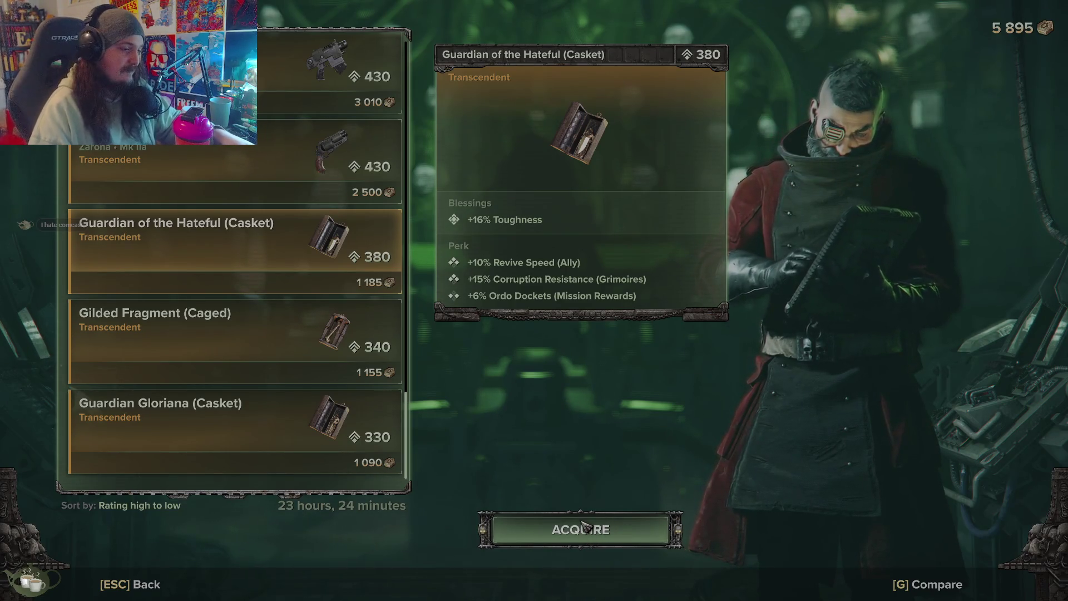
{"action": "left_click", "coordinate": [585, 531]}
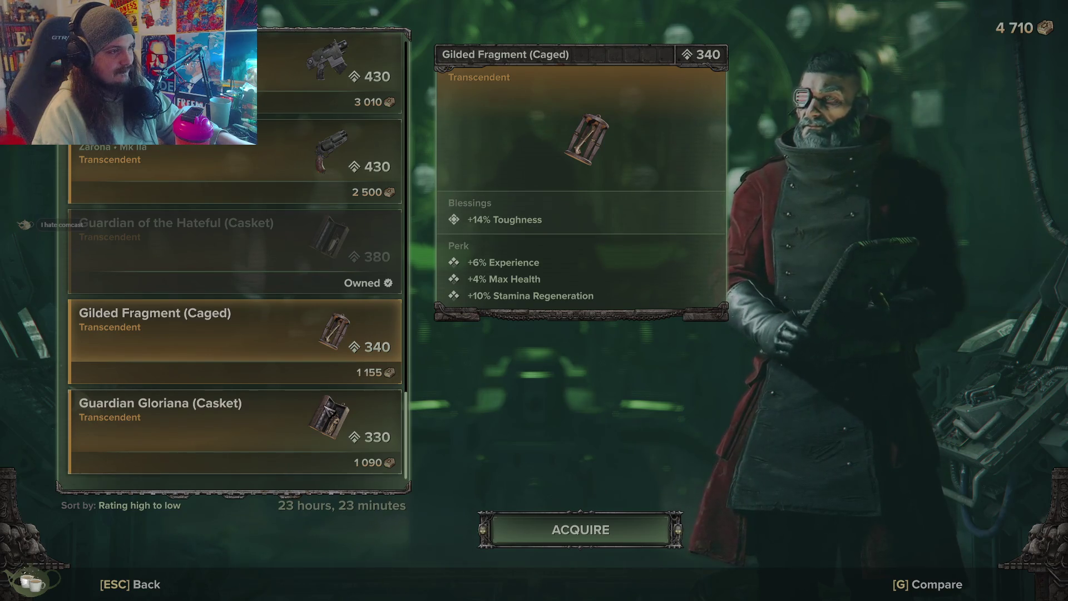
Step: Close the Requisitorium and open the operative's inventory
{"action": "key", "text": "Escape"}
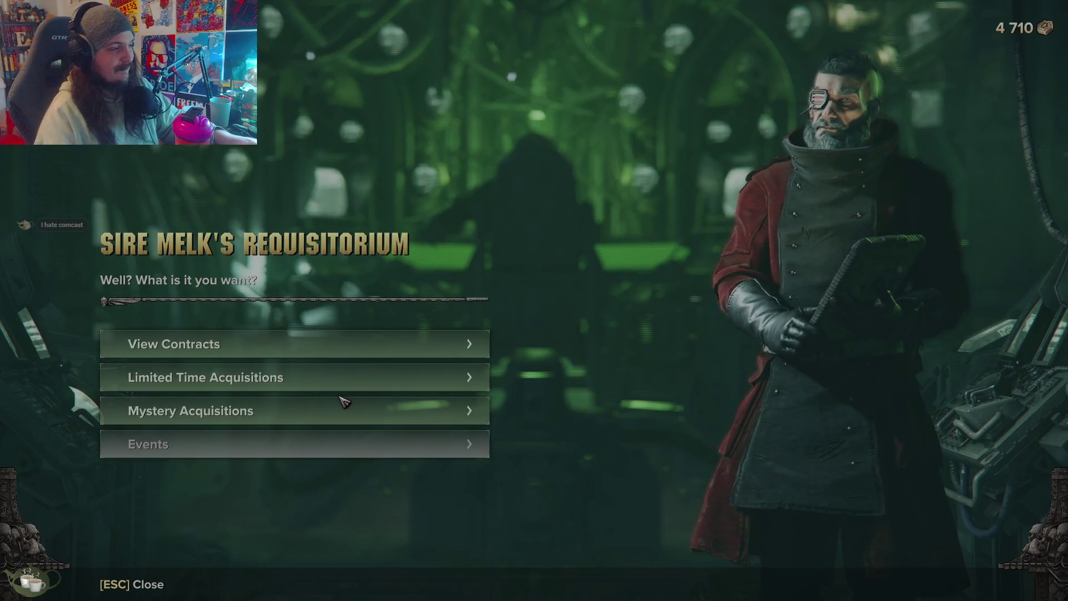
{"action": "key", "text": "Escape"}
{"action": "key", "text": "i"}
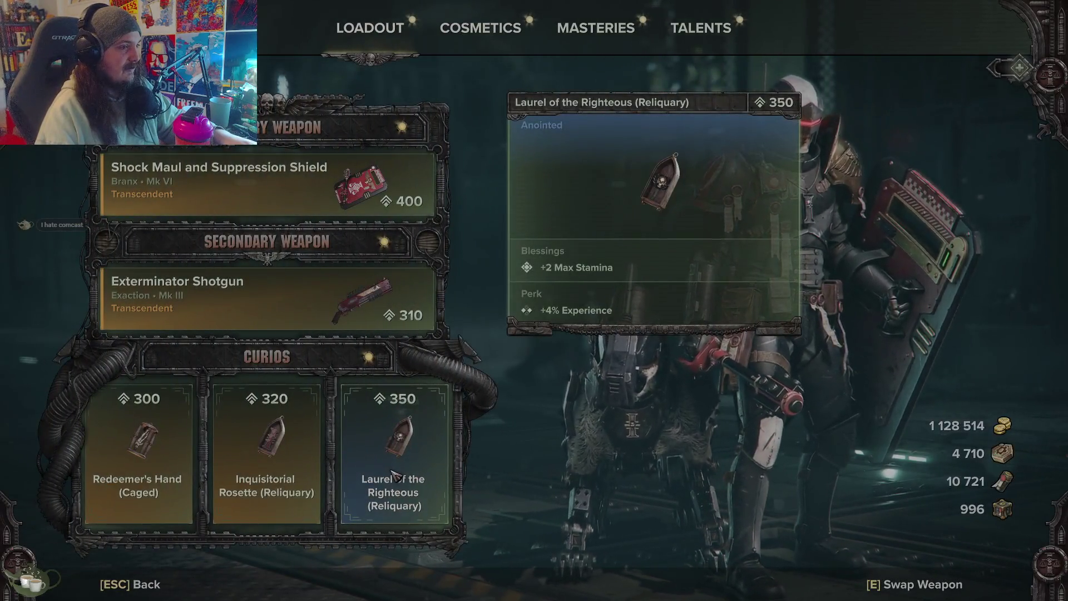
Step: Equip the Guardian of the Hateful casket in the curio slot and close the loadout
{"action": "left_click", "coordinate": [396, 476]}
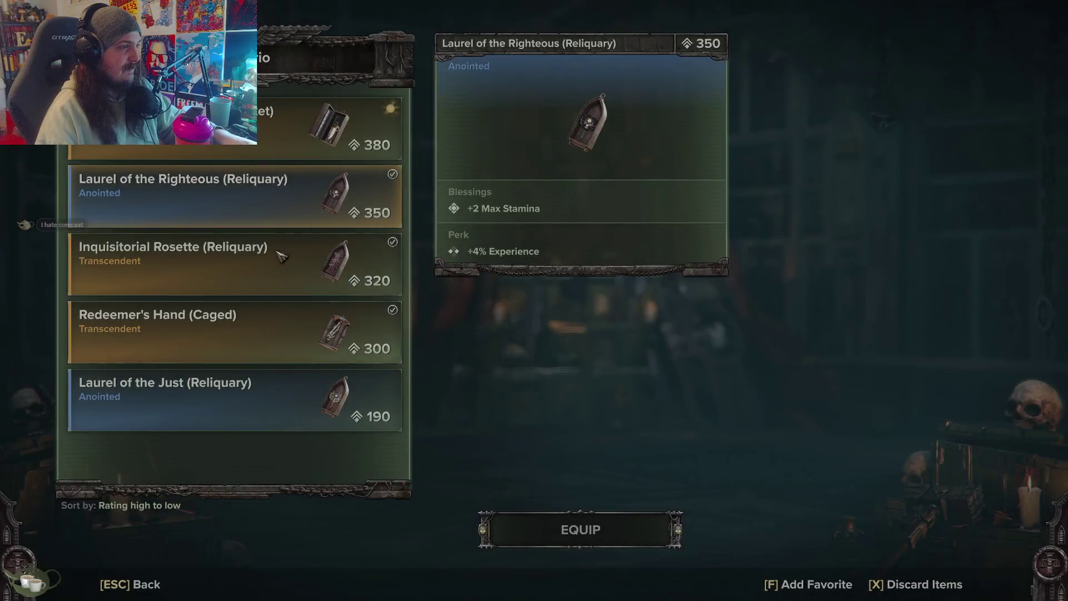
{"action": "left_click", "coordinate": [557, 543]}
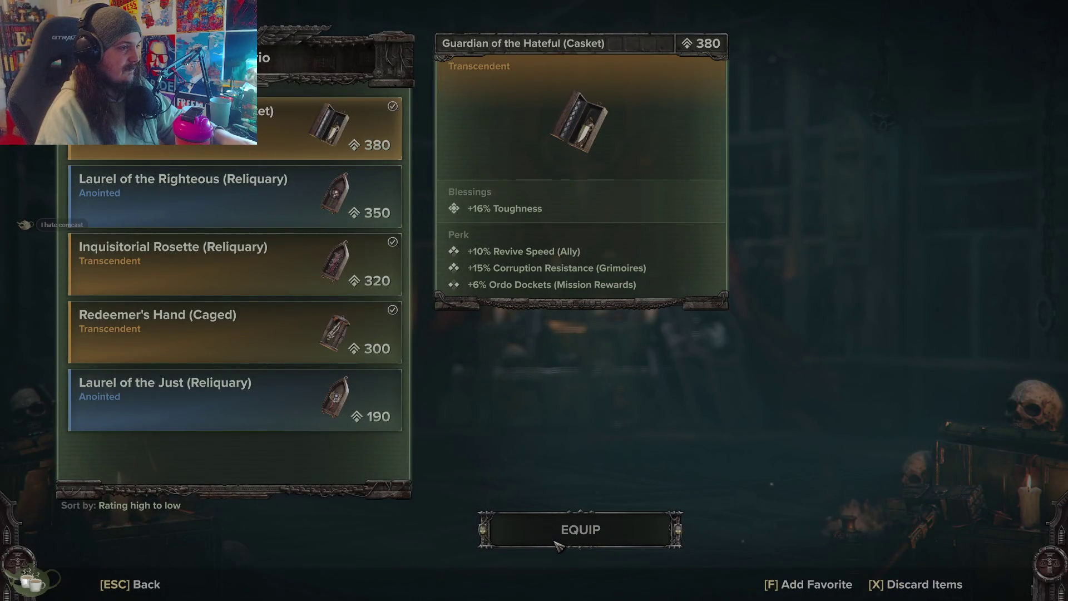
{"action": "key", "text": "Escape"}
{"action": "key", "text": "Escape"}
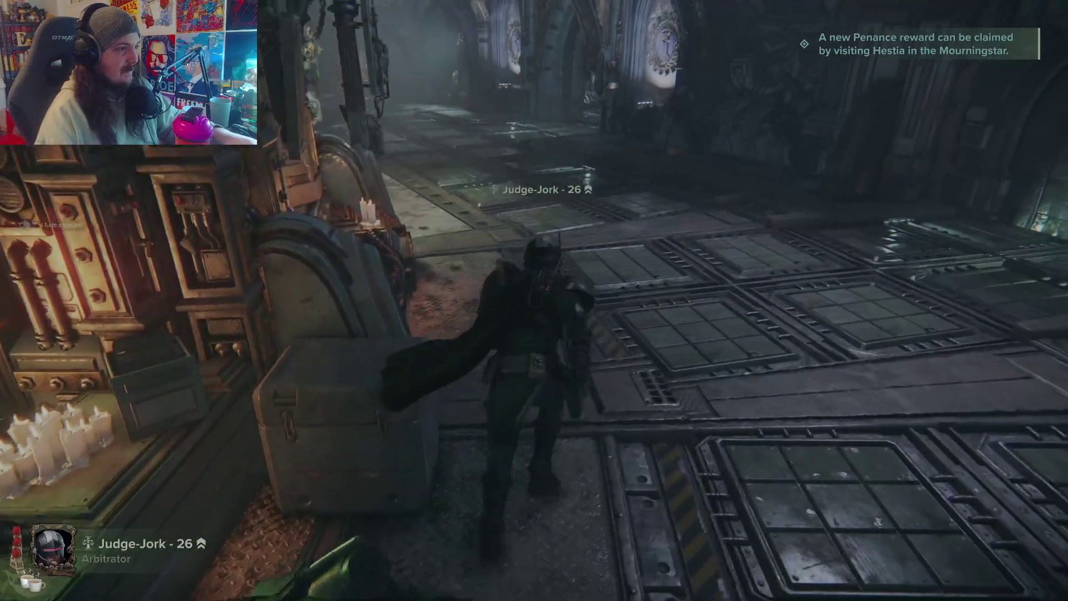
Step: Walk to the Shrine of the Omnissiah and bring up Hadron's weapon sacrifice options
{"action": "key", "text": "w"}
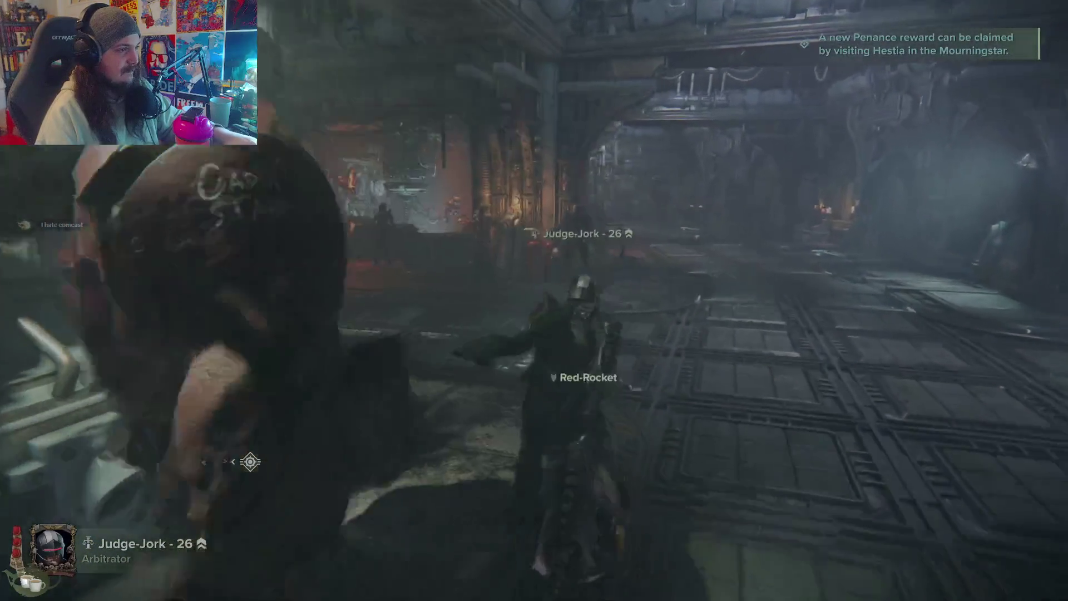
{"action": "key", "text": "w"}
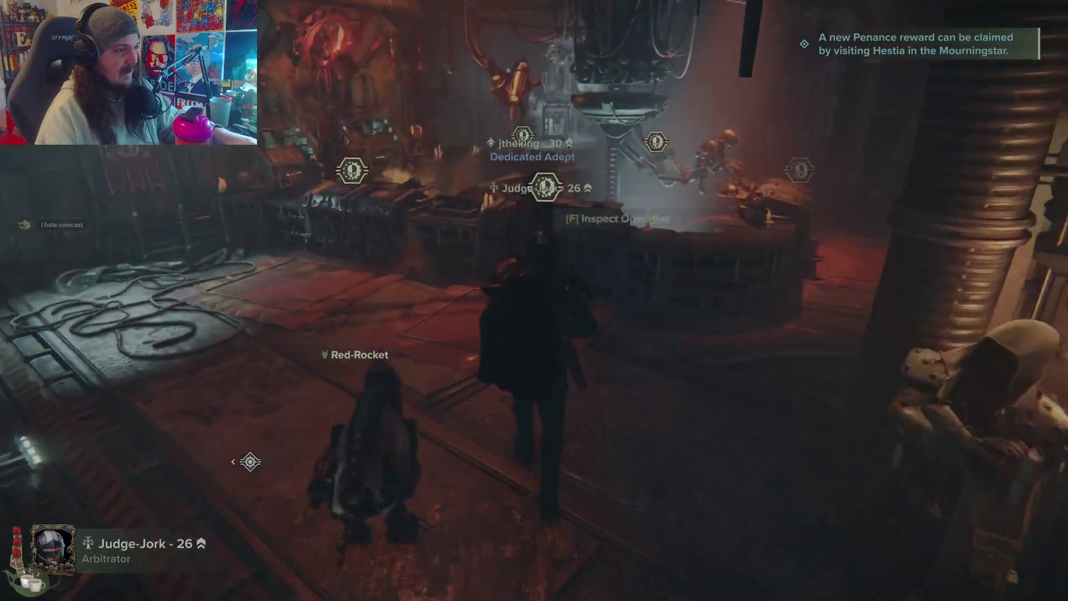
{"action": "key", "text": "e"}
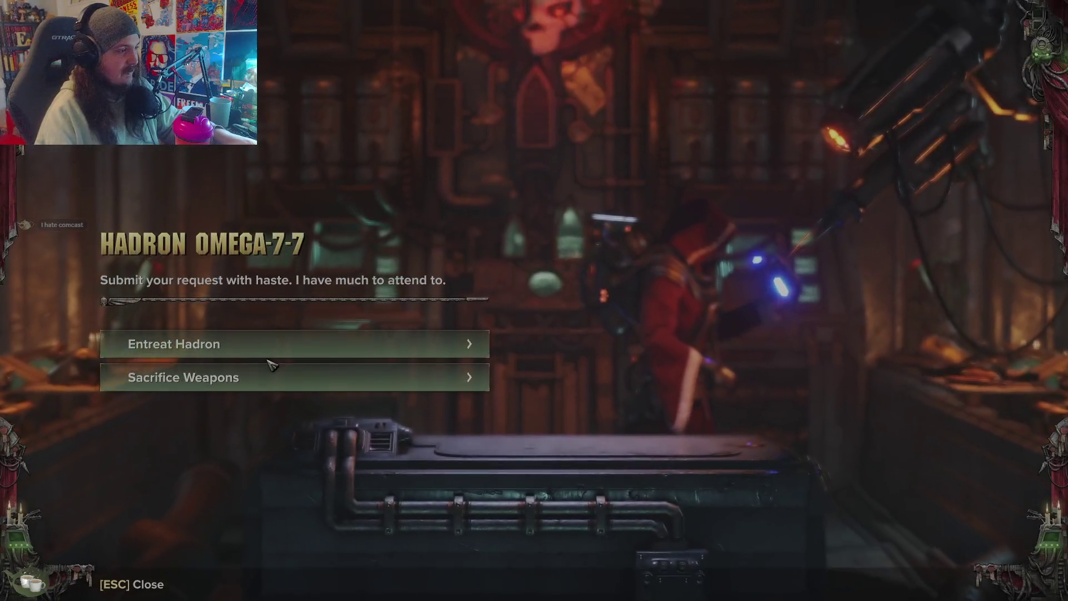
{"action": "left_click", "coordinate": [275, 382]}
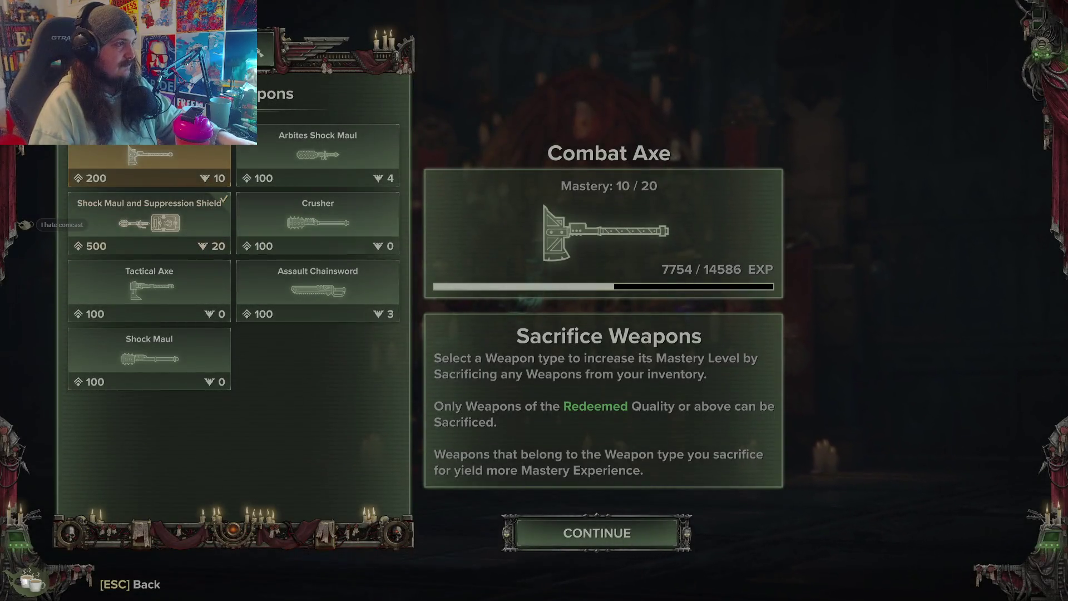
Step: Pick the Guardian of the Hateful casket from Hadron's curio upgrades for refining
{"action": "key", "text": "Escape"}
{"action": "left_click", "coordinate": [300, 344]}
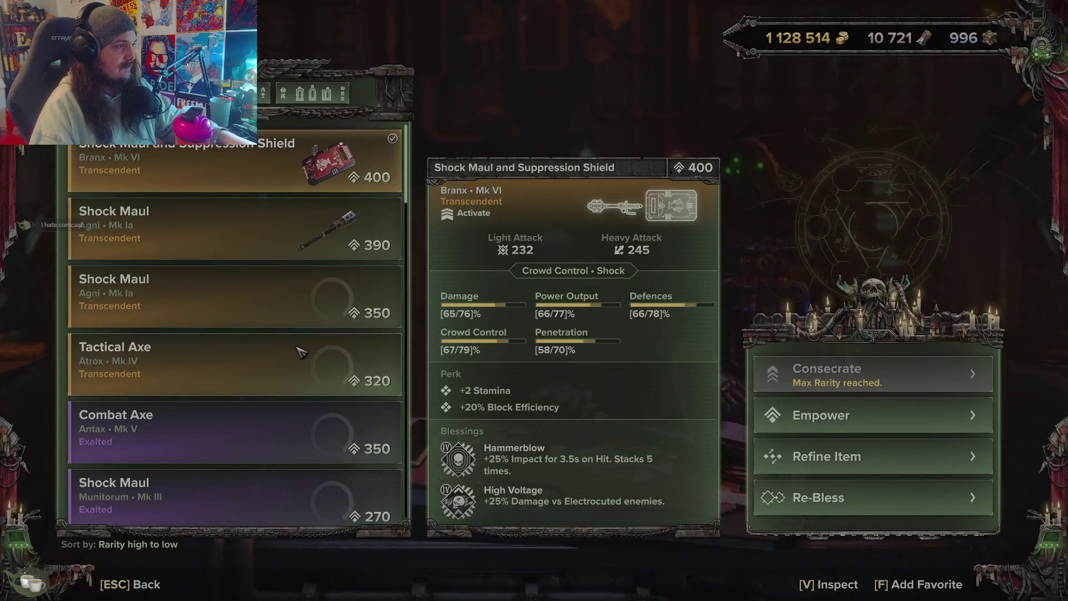
{"action": "left_click", "coordinate": [300, 95]}
{"action": "left_click", "coordinate": [303, 171]}
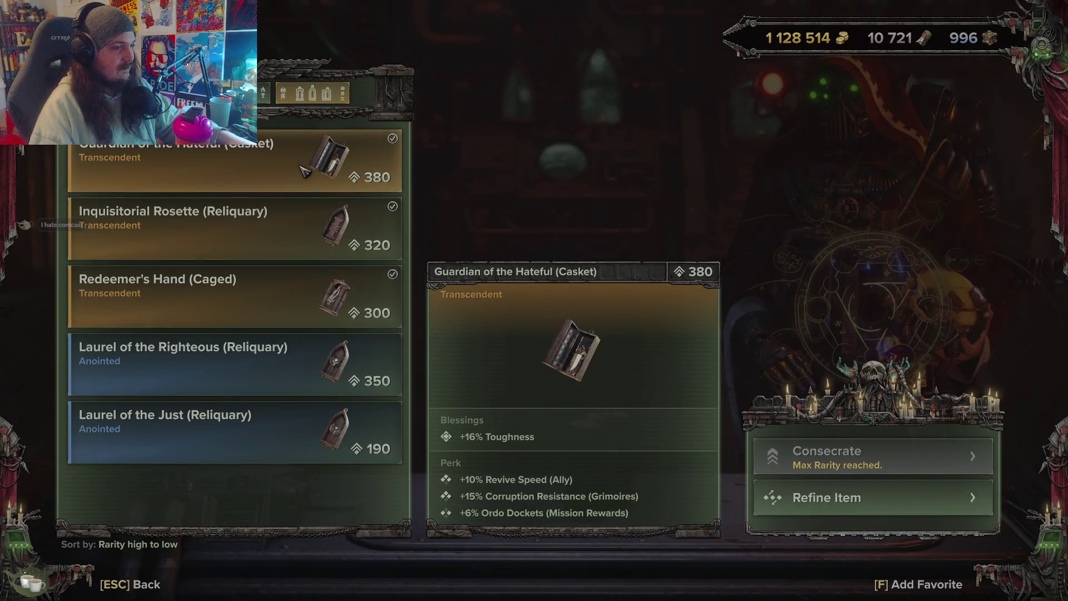
{"action": "left_click", "coordinate": [844, 508]}
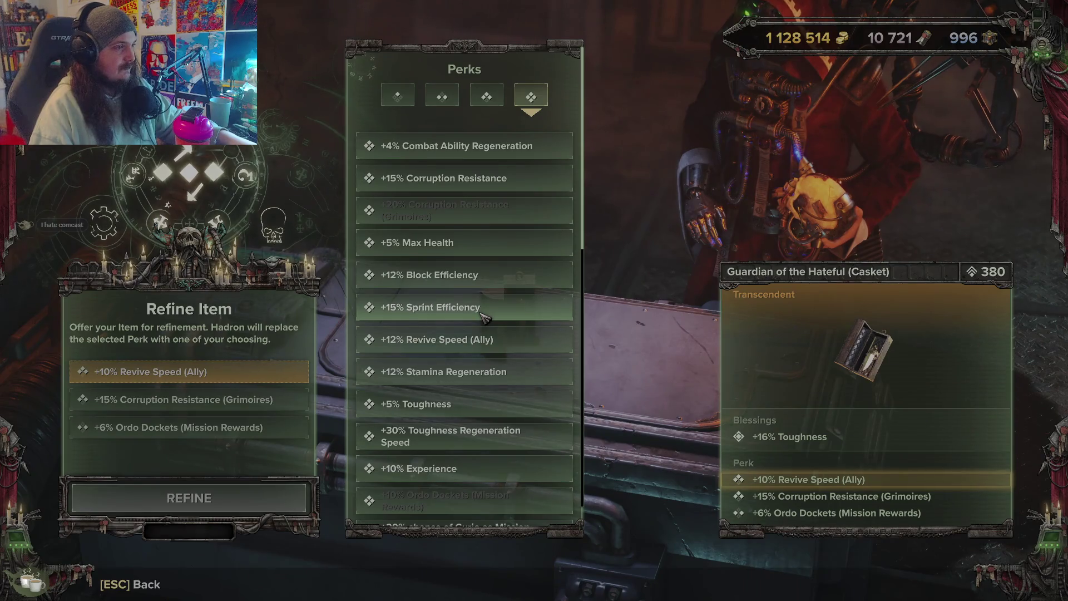
Step: Refine the revive speed perk to +5% Max Health and the Grimoires perk to +5% Toughness
{"action": "left_click", "coordinate": [493, 244]}
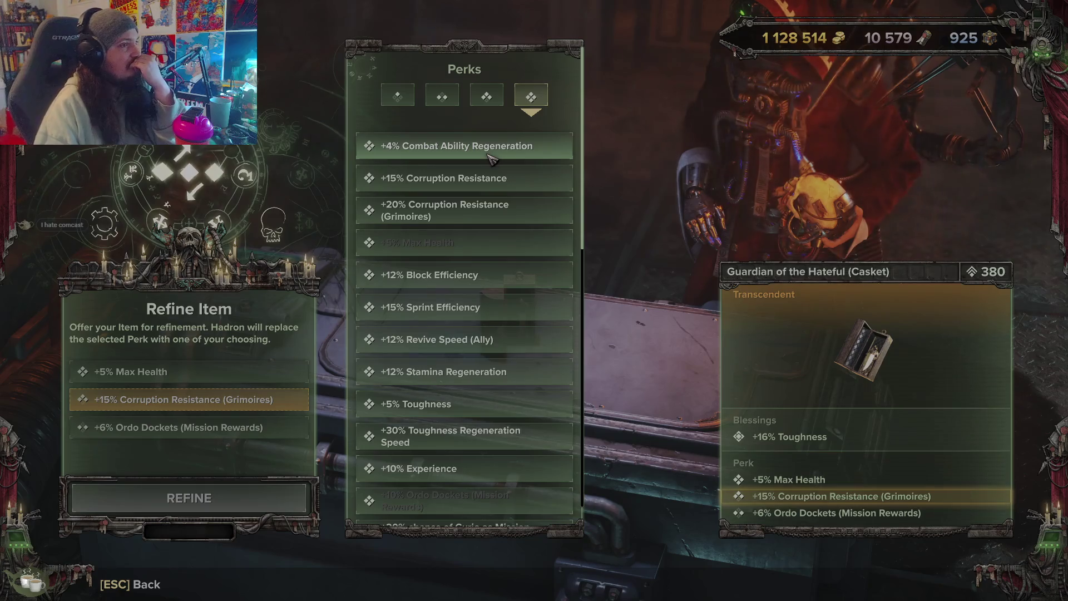
{"action": "left_click", "coordinate": [495, 413]}
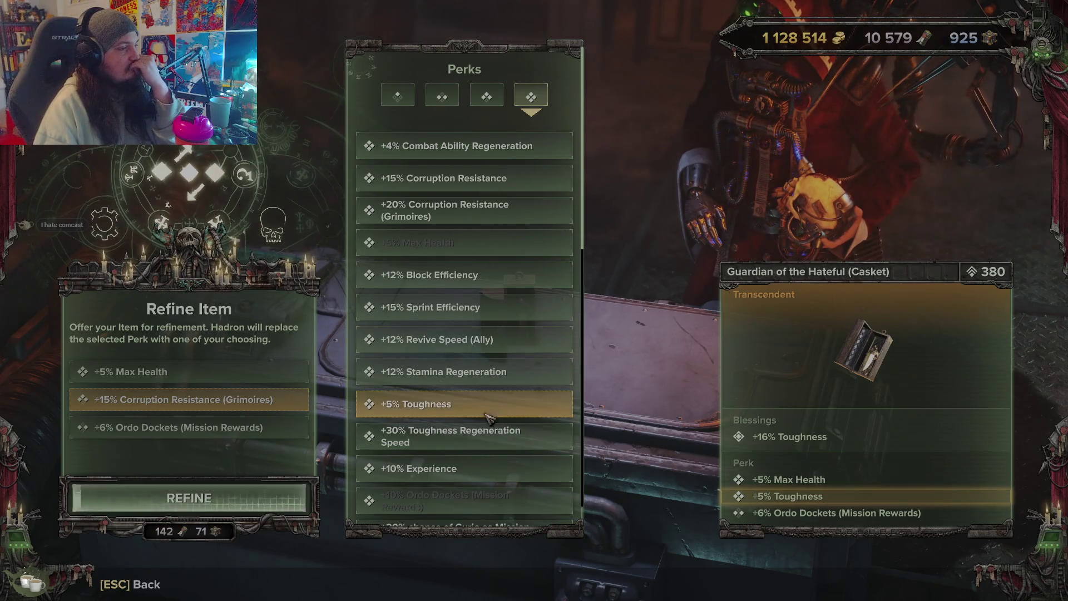
{"action": "left_click", "coordinate": [189, 498]}
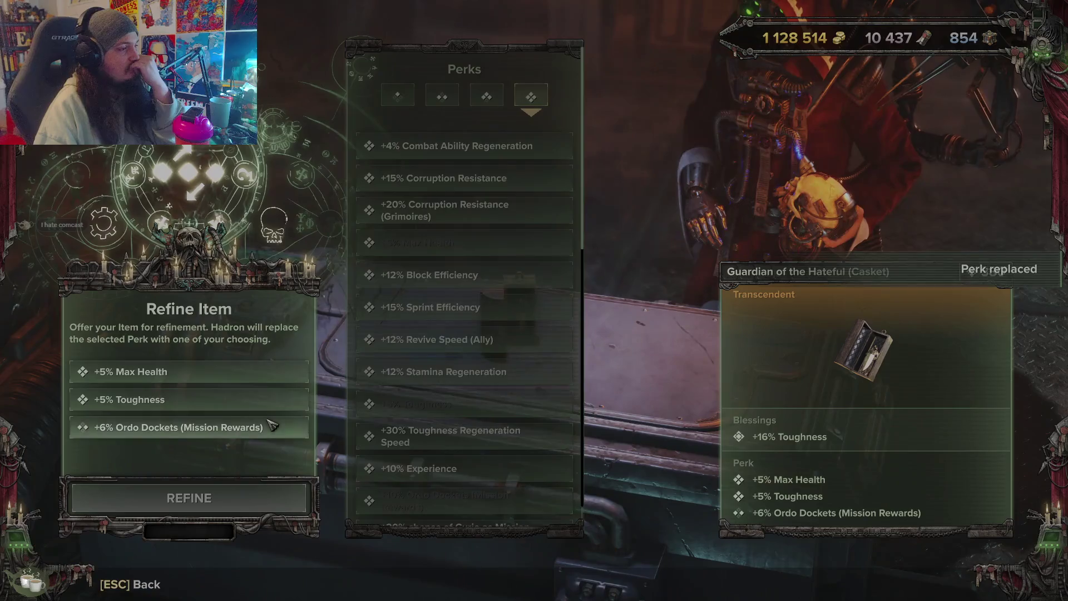
Step: Replace the Ordo Dockets perk with +30% Toughness Regeneration Speed, then exit Hadron's menu
{"action": "left_click", "coordinate": [272, 425]}
{"action": "scroll", "coordinate": [590, 368], "scroll_direction": "down", "scroll_amount": 3}
{"action": "scroll", "coordinate": [576, 390], "scroll_direction": "down", "scroll_amount": 2}
{"action": "scroll", "coordinate": [562, 398], "scroll_direction": "up", "scroll_amount": 5}
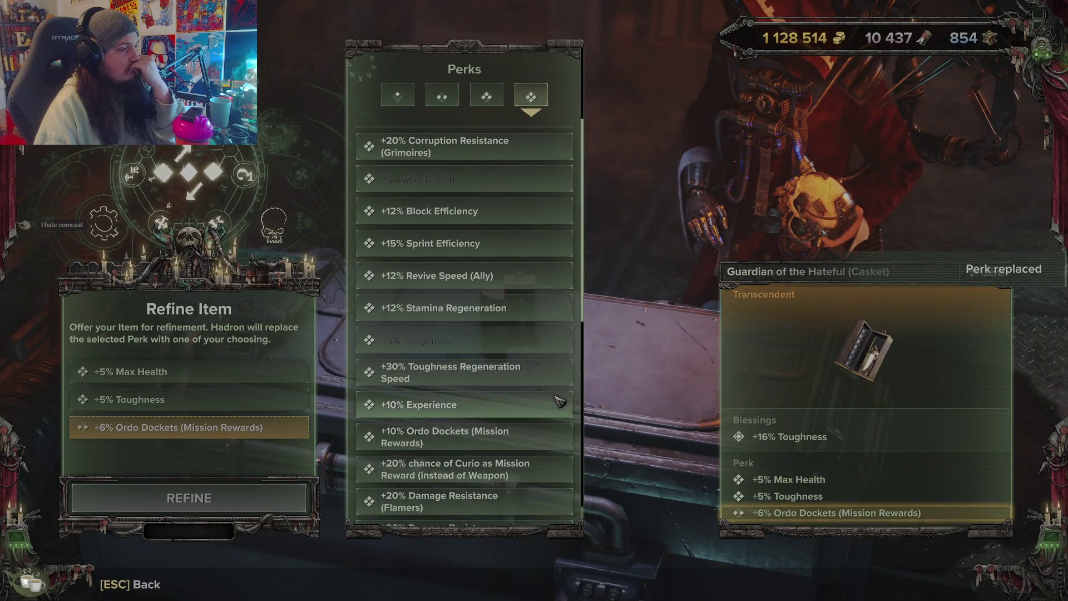
{"action": "left_click", "coordinate": [550, 371]}
{"action": "left_click", "coordinate": [208, 509]}
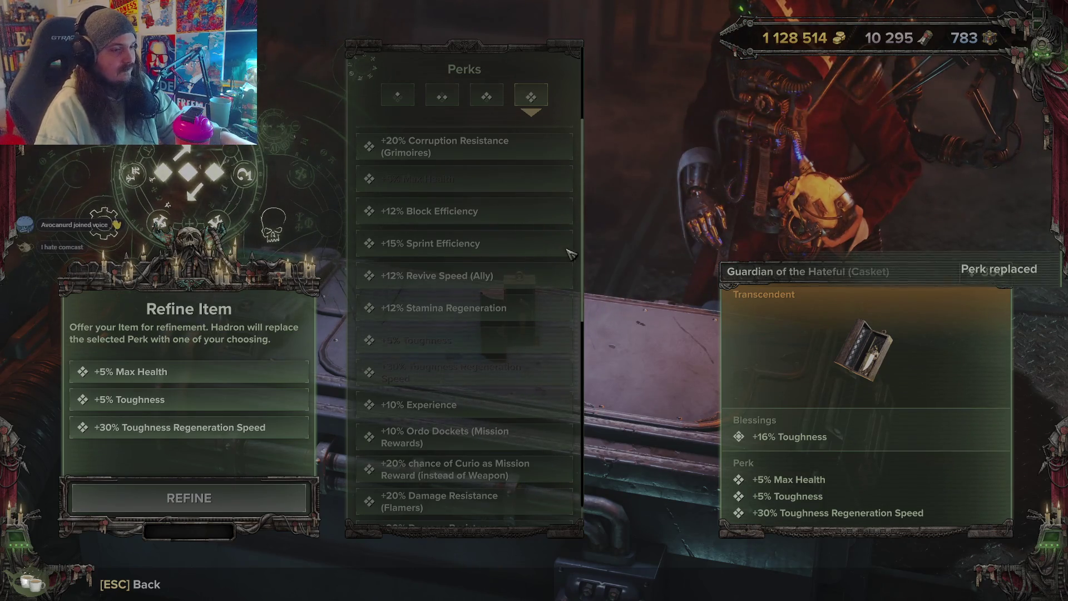
{"action": "key", "text": "Escape"}
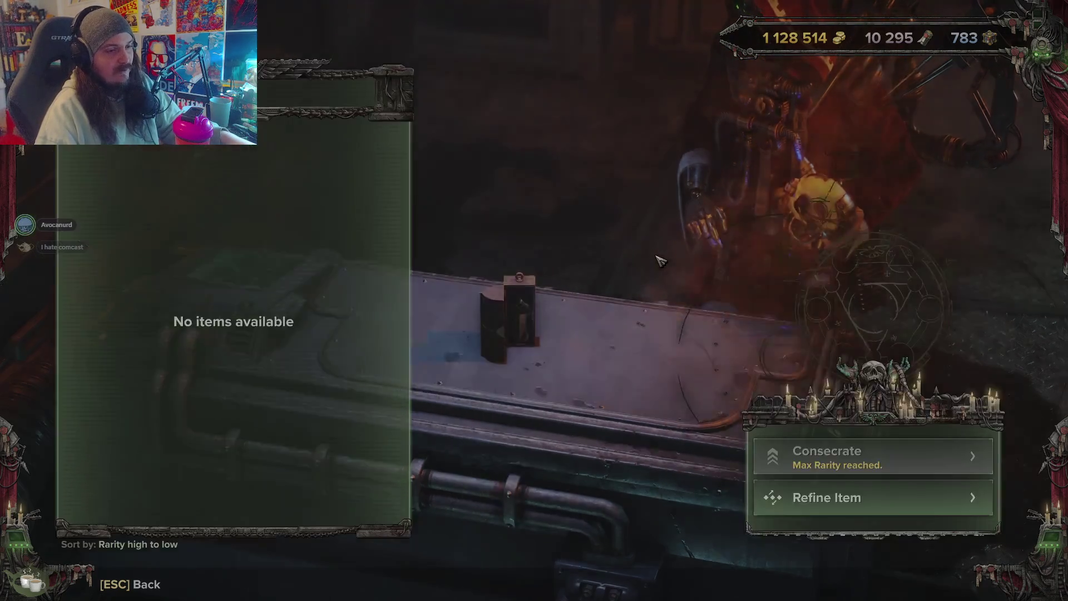
{"action": "key", "text": "Escape"}
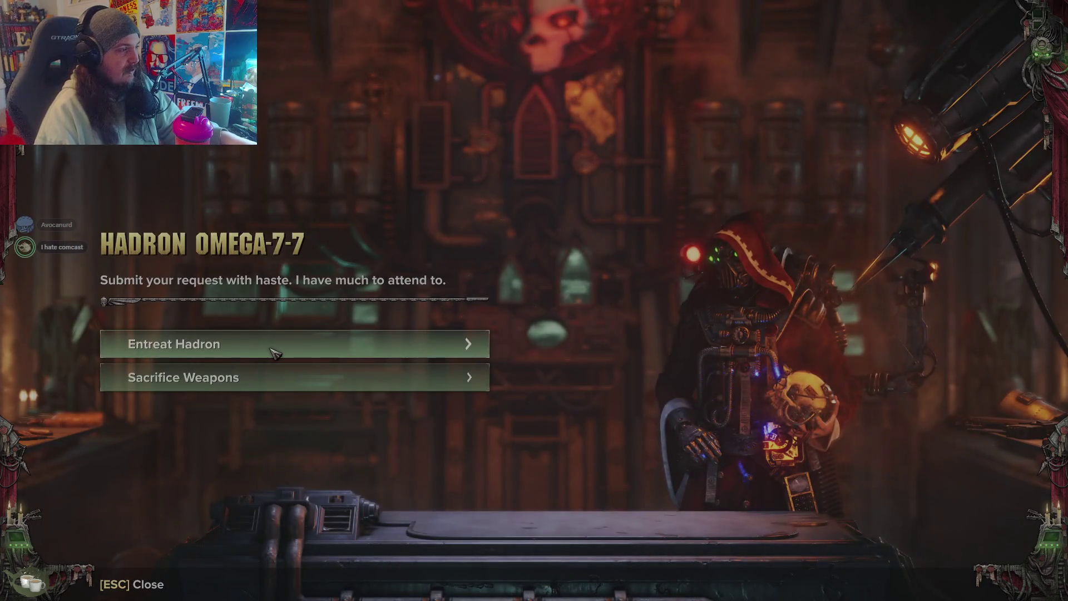
{"action": "key", "text": "Escape"}
Step: Walk into the main hall and check the refined Guardian of the Hateful curio in the loadout
{"action": "key", "text": "w"}
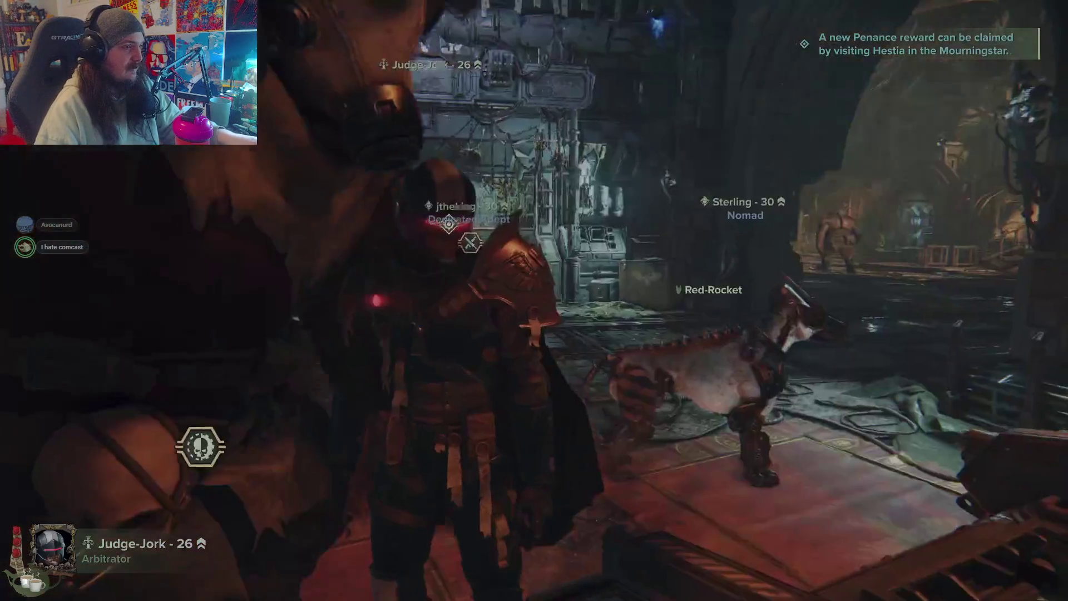
{"action": "key", "text": "w"}
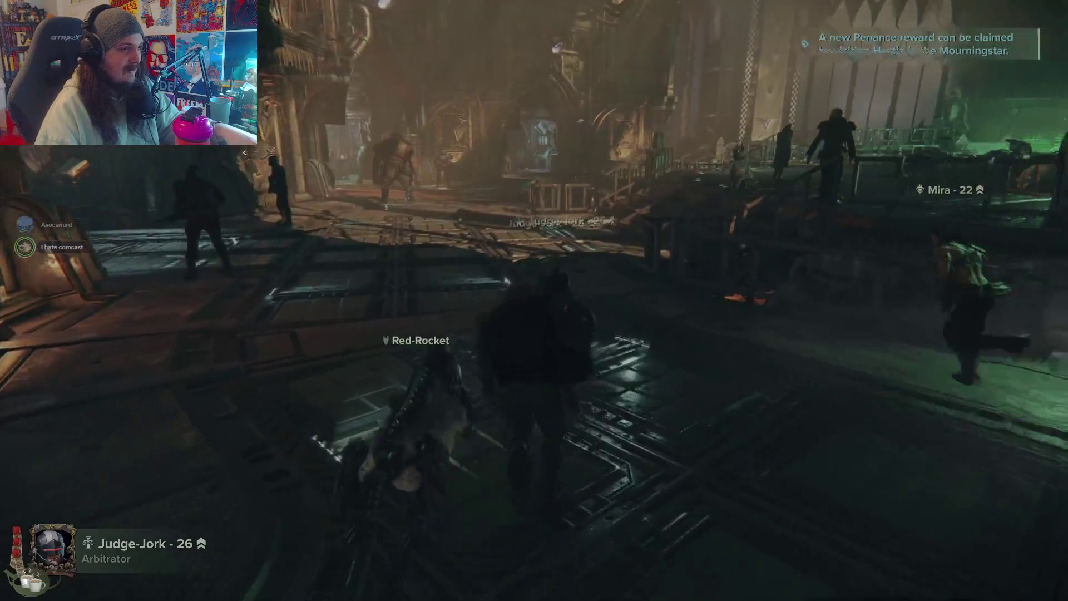
{"action": "key", "text": "alt+Tab"}
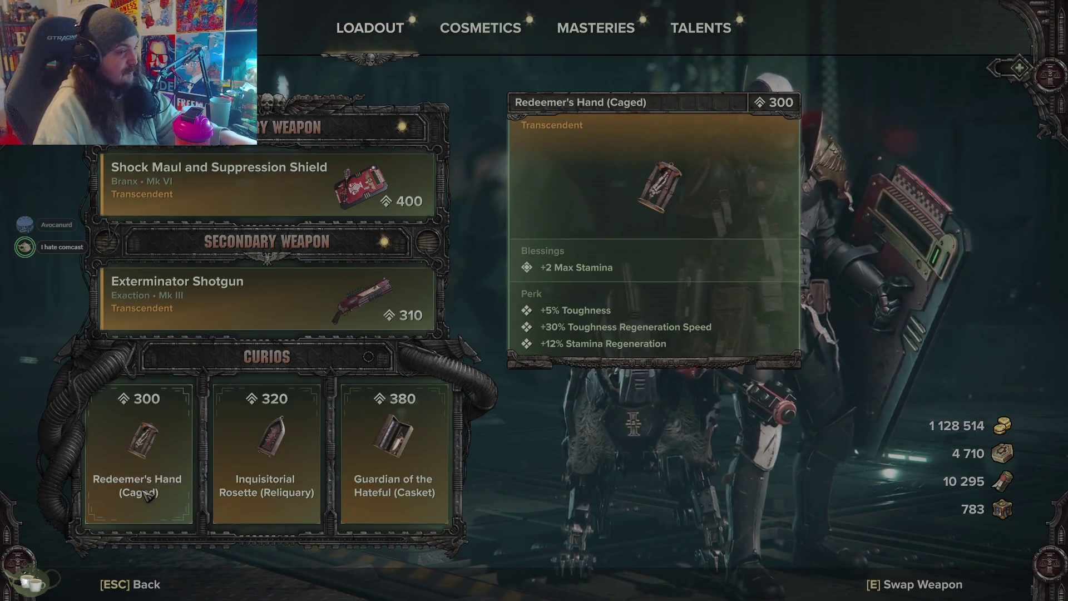
{"action": "mouse_move", "coordinate": [431, 487]}
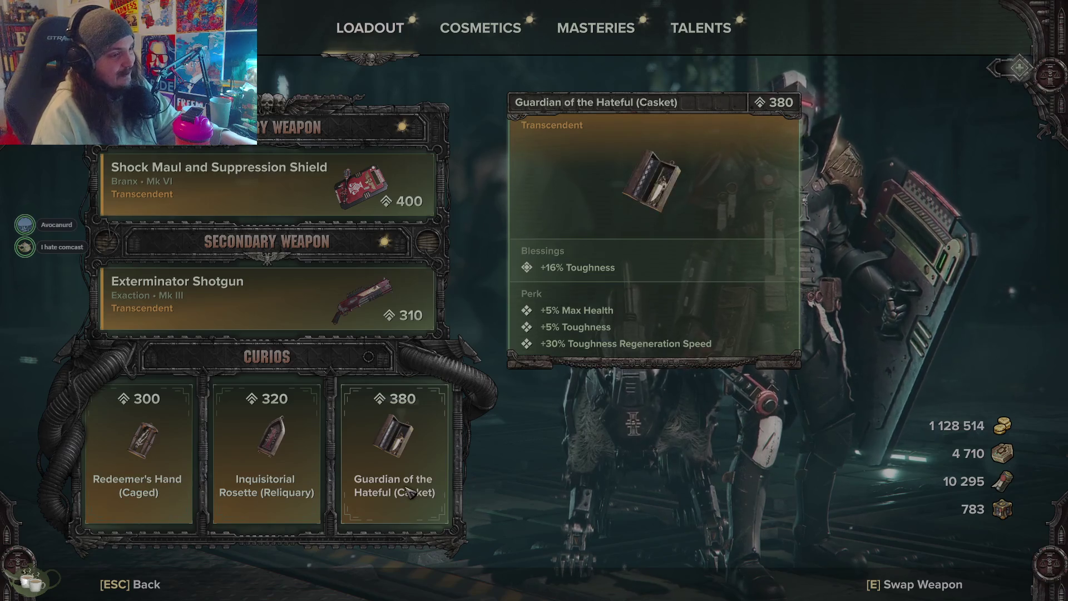
{"action": "key", "text": "Escape"}
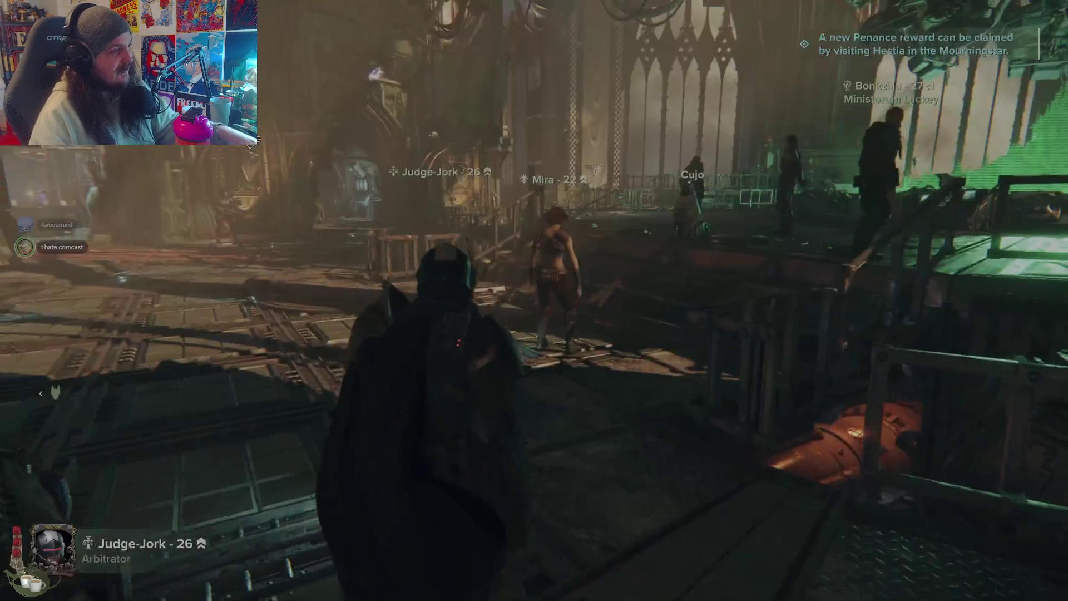
Step: Walk through the hub up to the green hologram mission terminal
{"action": "key", "text": "w"}
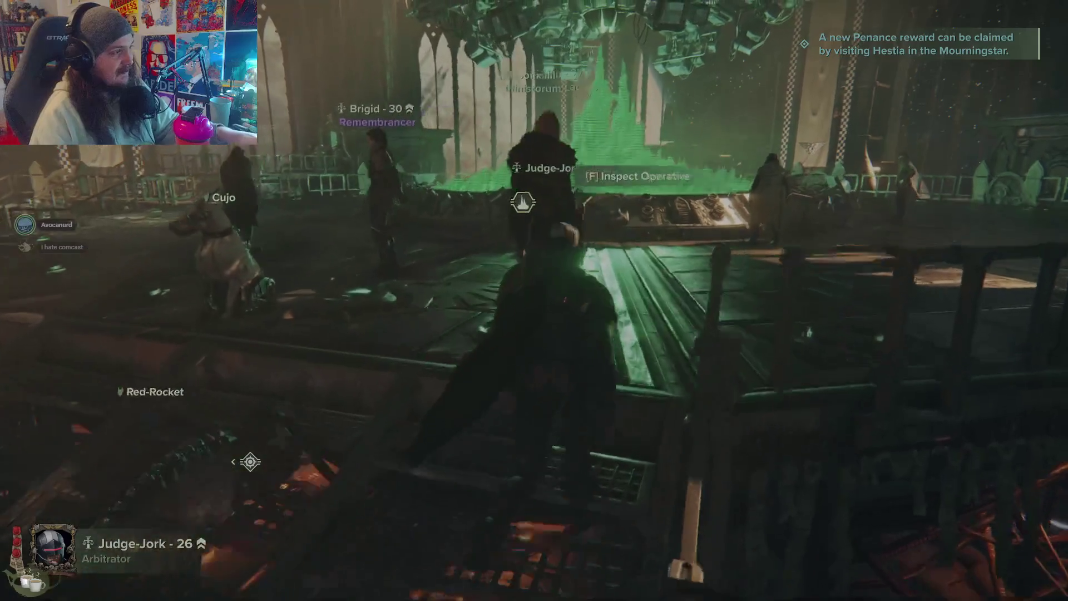
{"action": "key", "text": "w"}
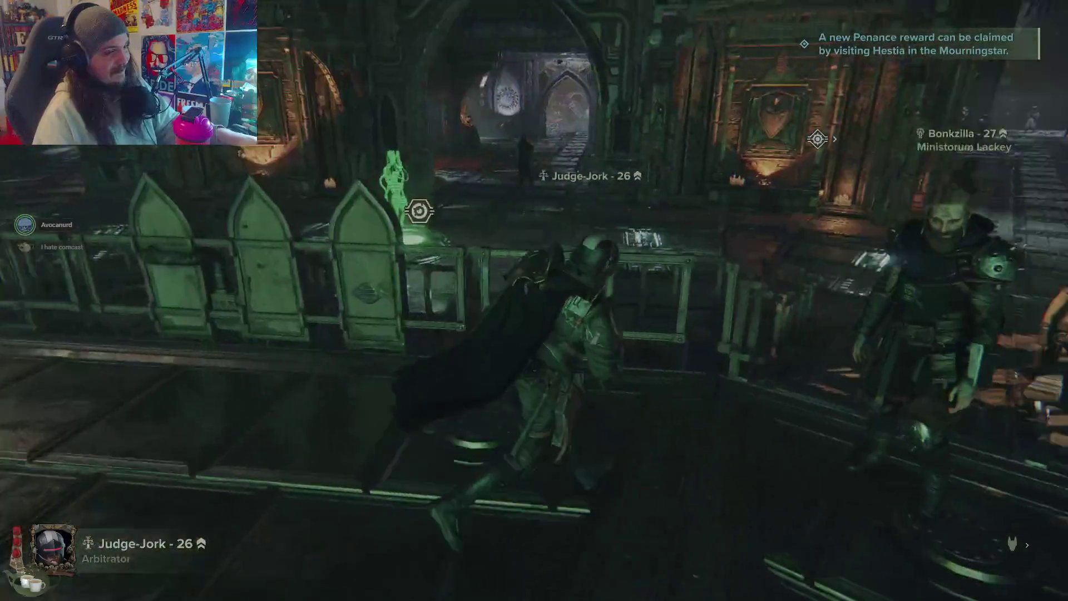
{"action": "key", "text": "w"}
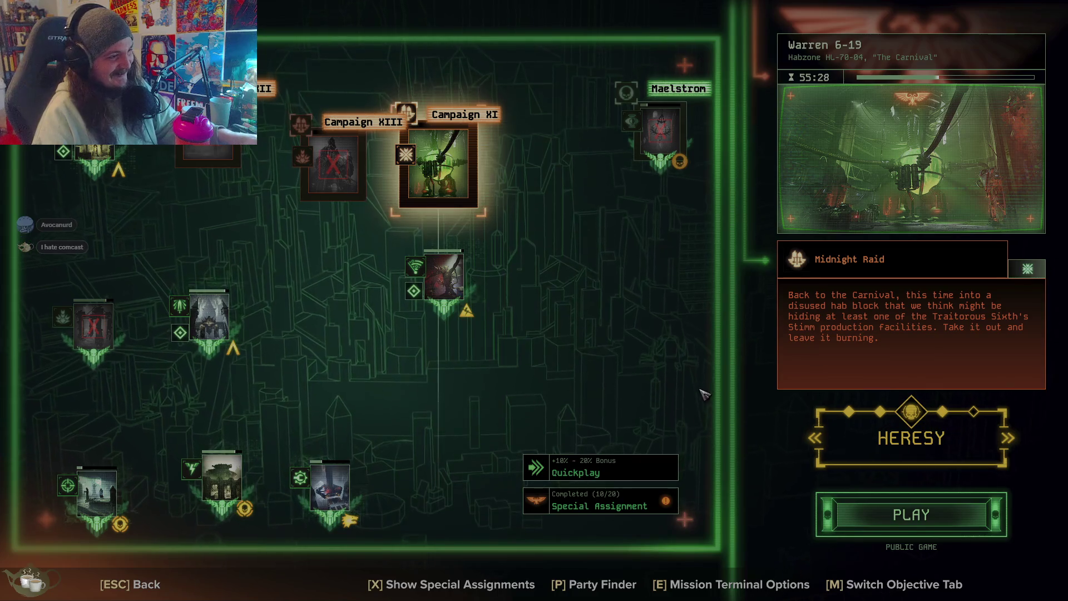
Step: Review the special assignment chain, settle on Heresy, pick Midnight Raid, then switch to Quickplay
{"action": "left_click", "coordinate": [589, 506]}
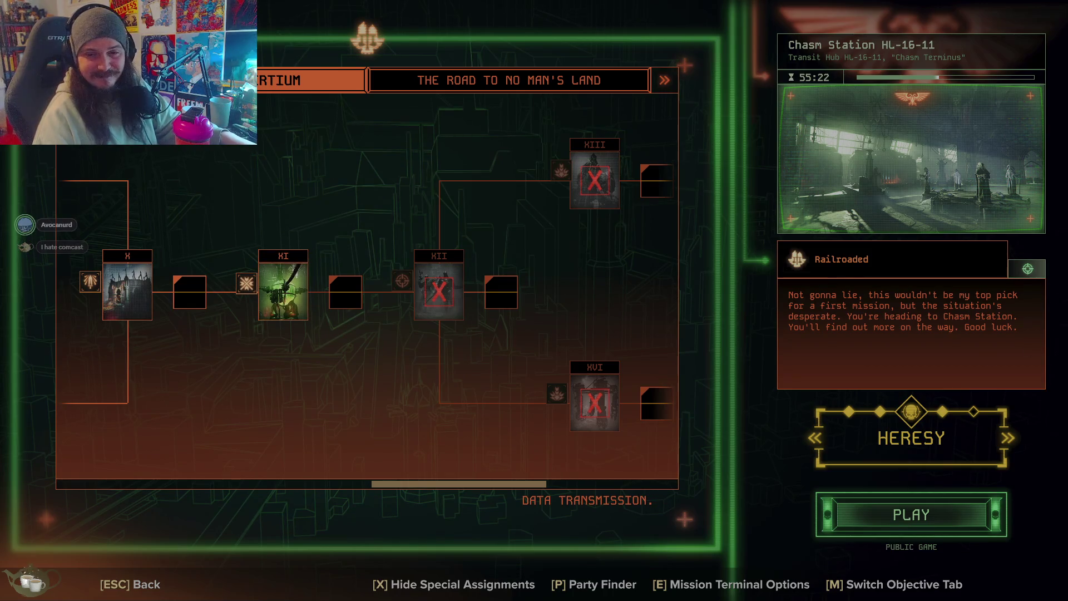
{"action": "left_click", "coordinate": [944, 414]}
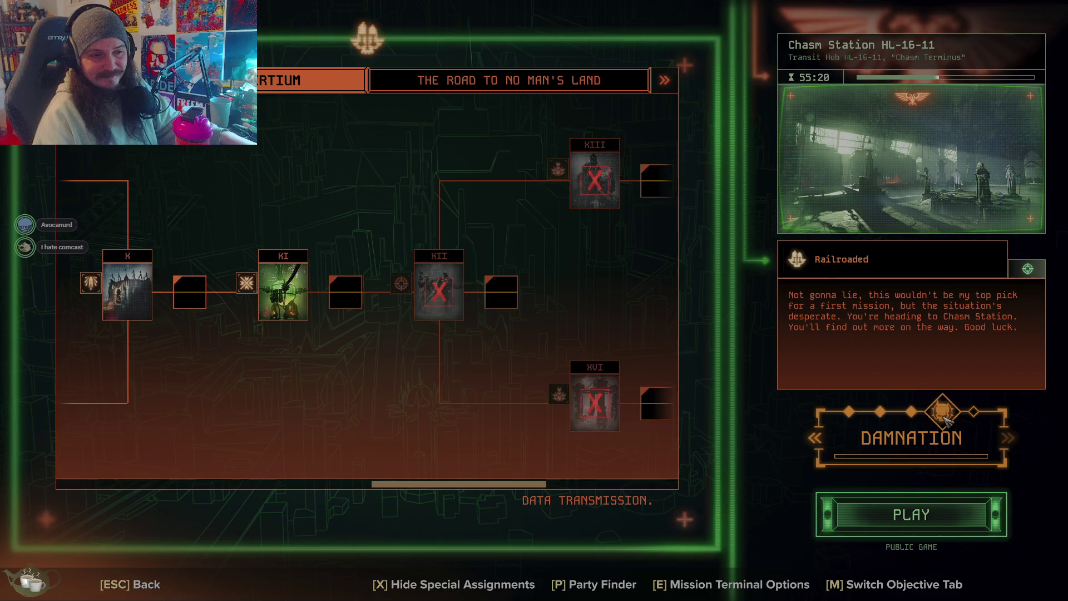
{"action": "left_click", "coordinate": [914, 414]}
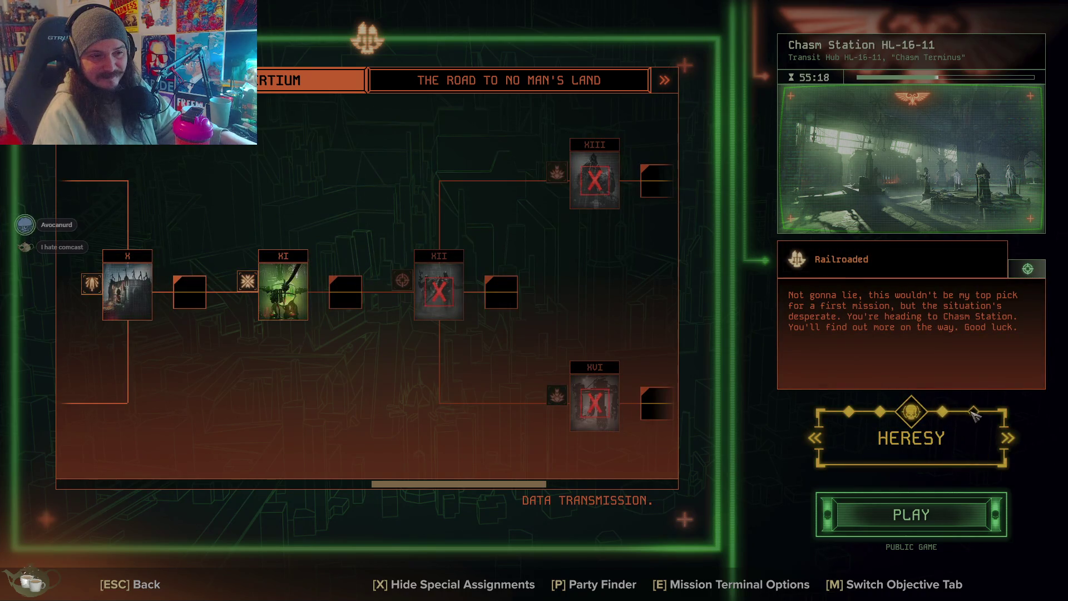
{"action": "left_click", "coordinate": [946, 414]}
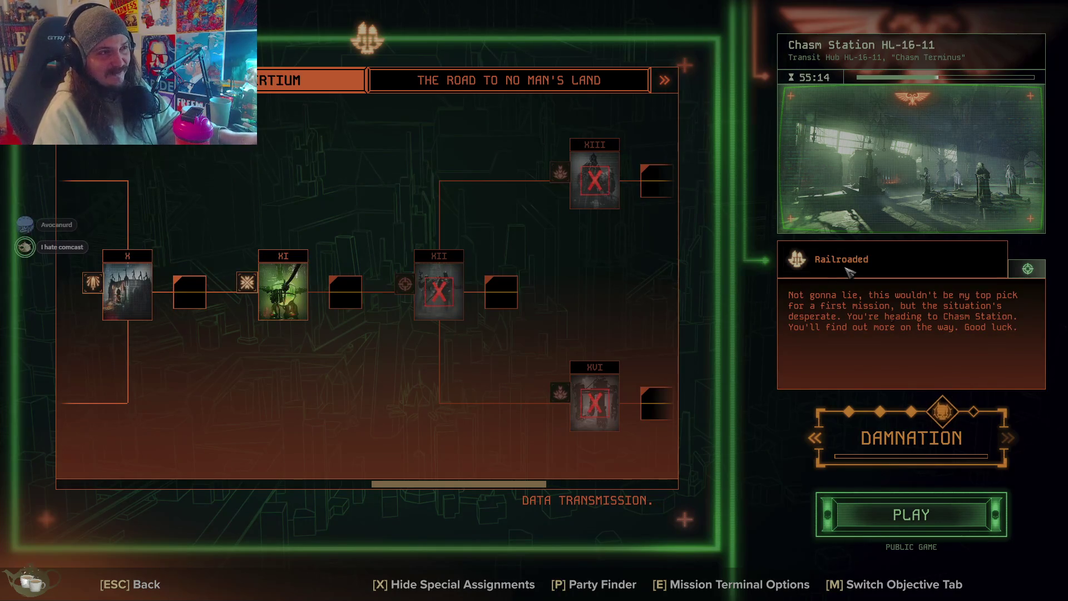
{"action": "left_click", "coordinate": [915, 416]}
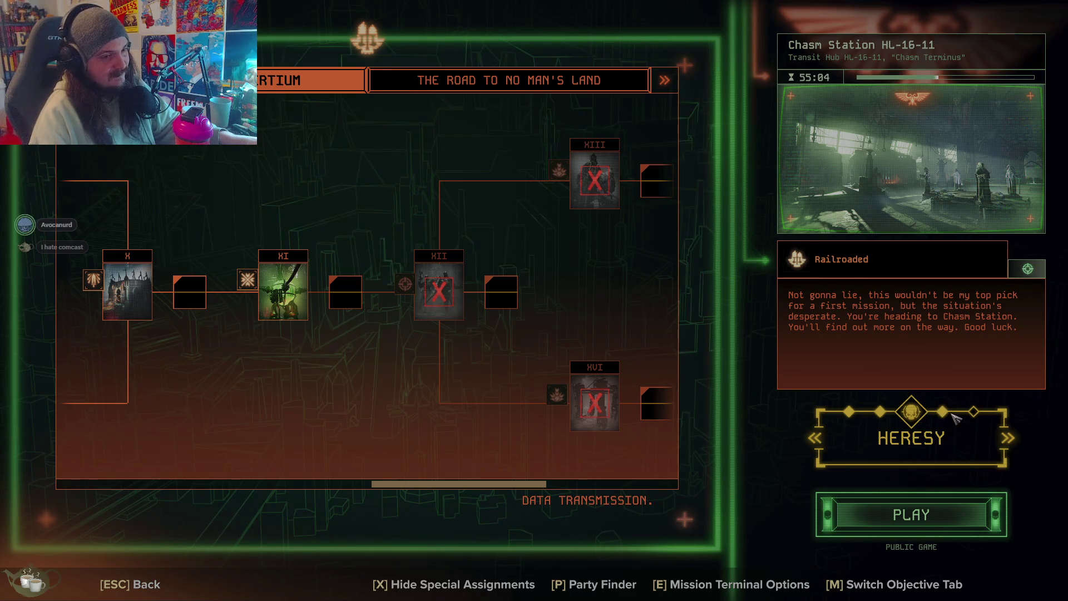
{"action": "left_click", "coordinate": [953, 417]}
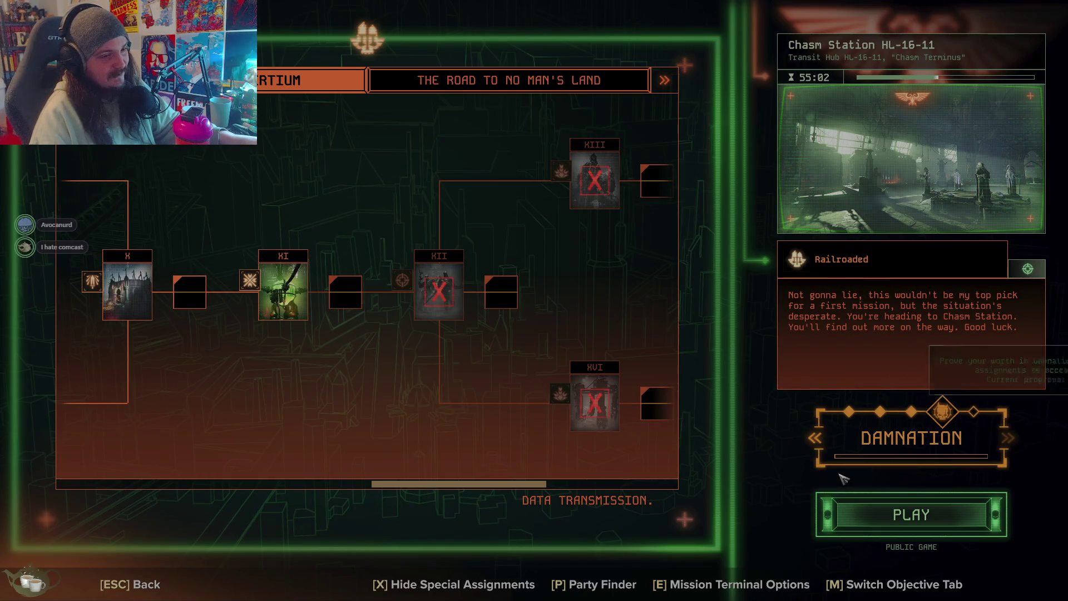
{"action": "mouse_move", "coordinate": [871, 461]}
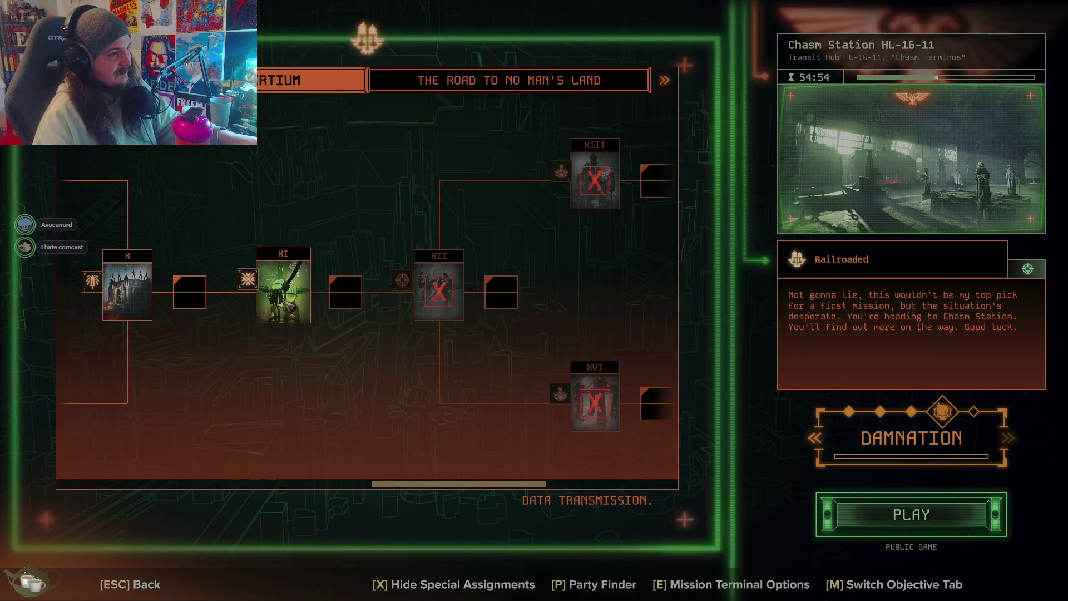
{"action": "left_click", "coordinate": [911, 412]}
{"action": "left_click", "coordinate": [292, 302]}
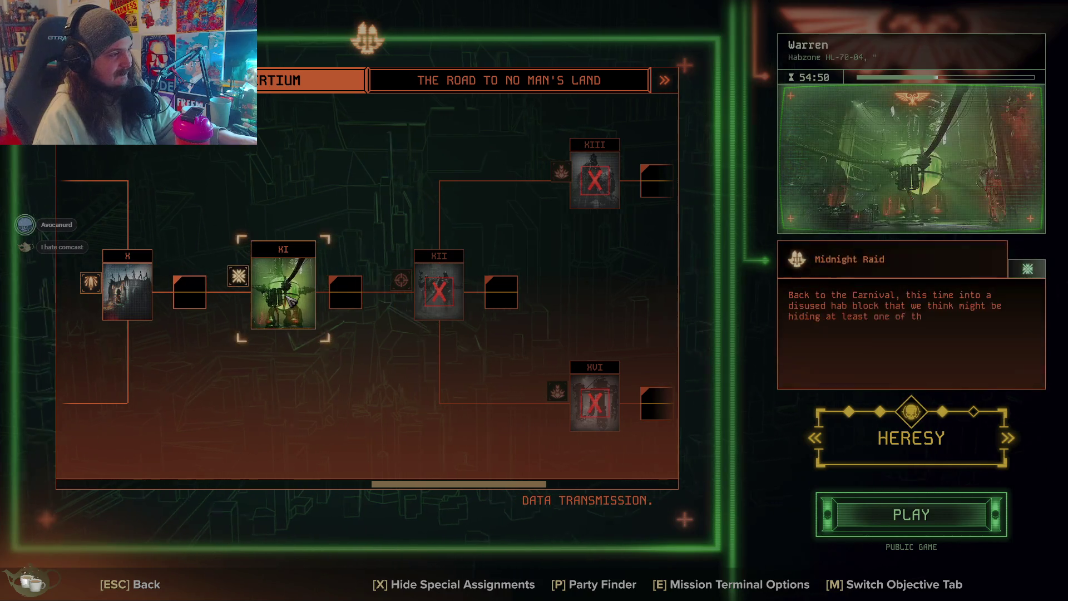
{"action": "key", "text": "x"}
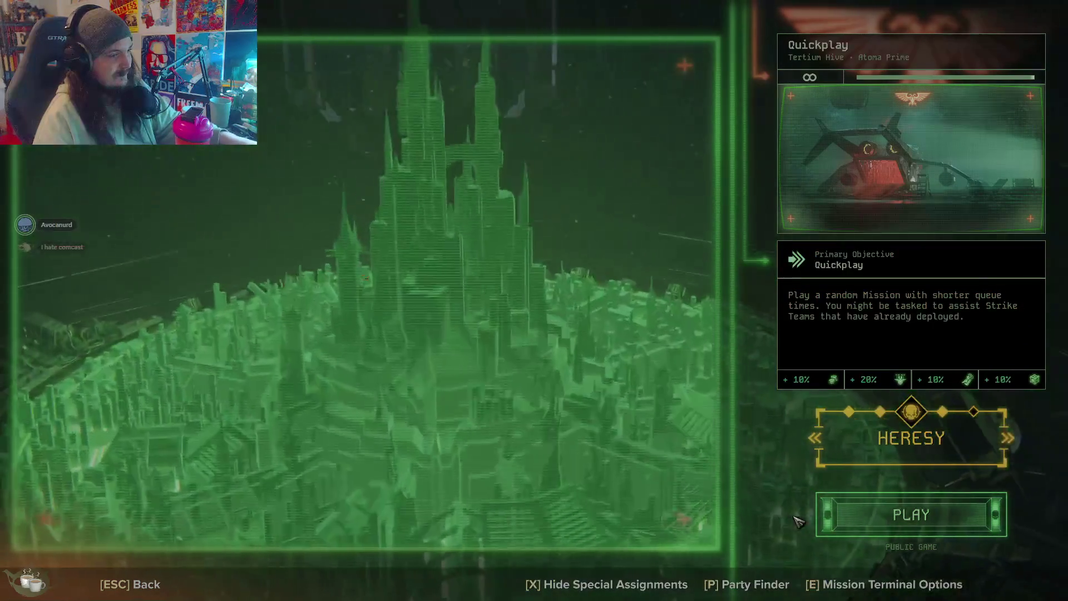
Step: Close the mission terminal and run across the hub past the green vat
{"action": "key", "text": "Escape"}
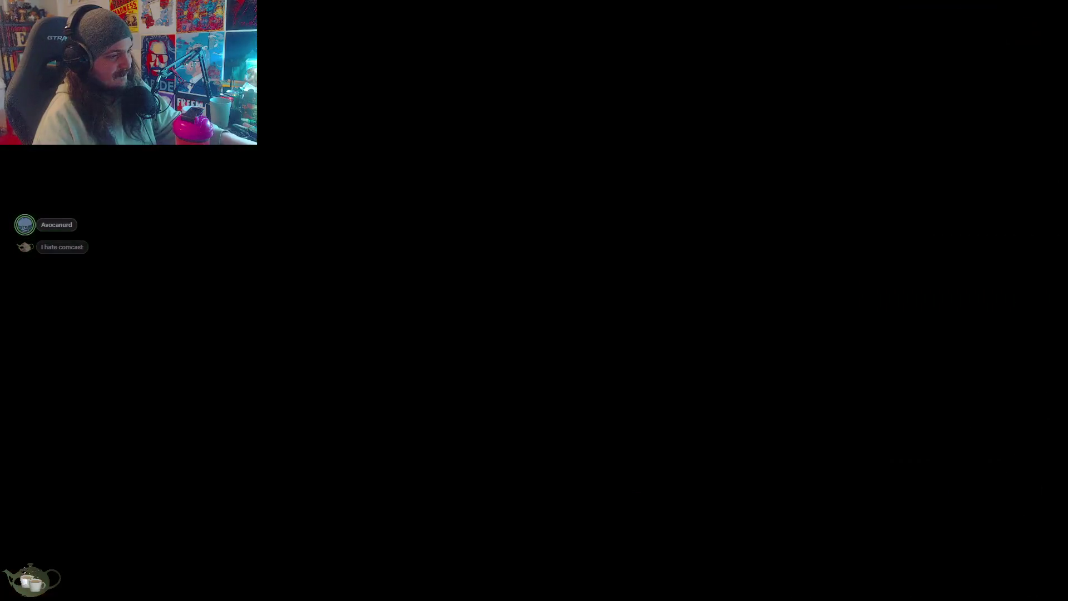
{"action": "key", "text": "w"}
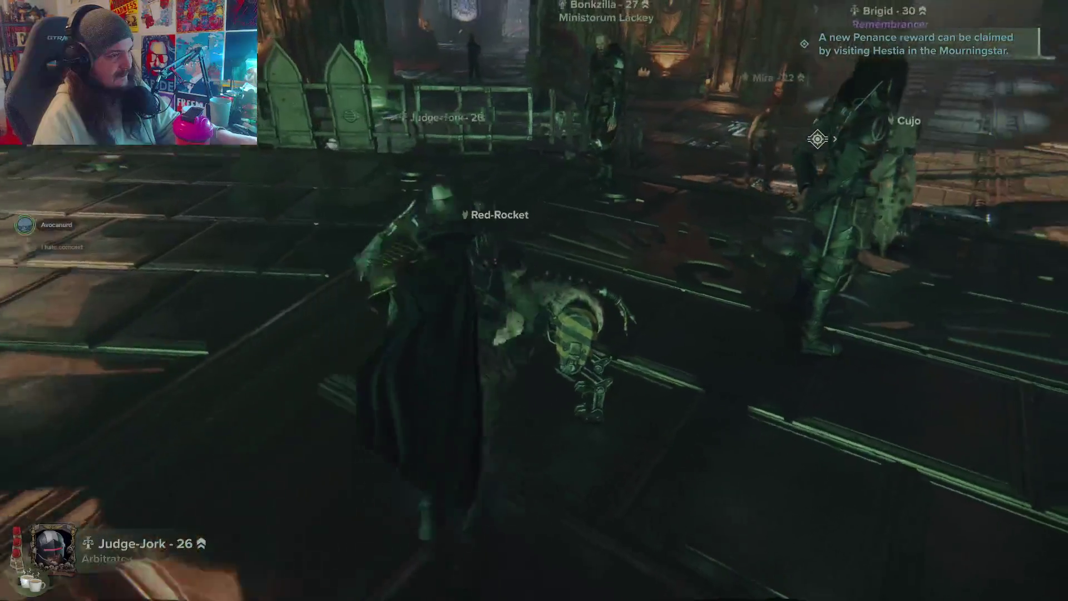
{"action": "key", "text": "w"}
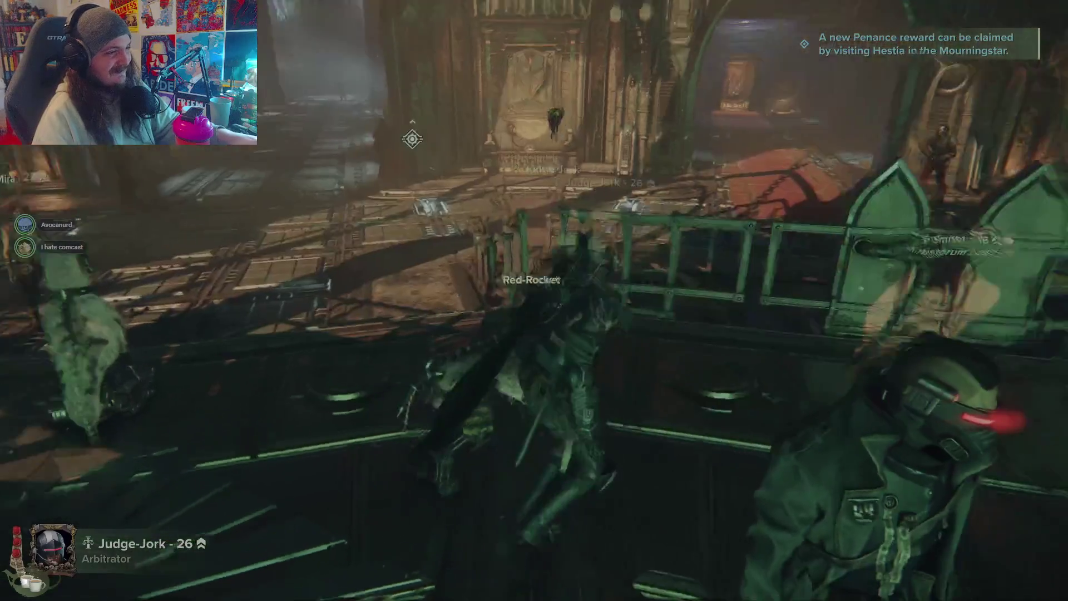
{"action": "key", "text": "w"}
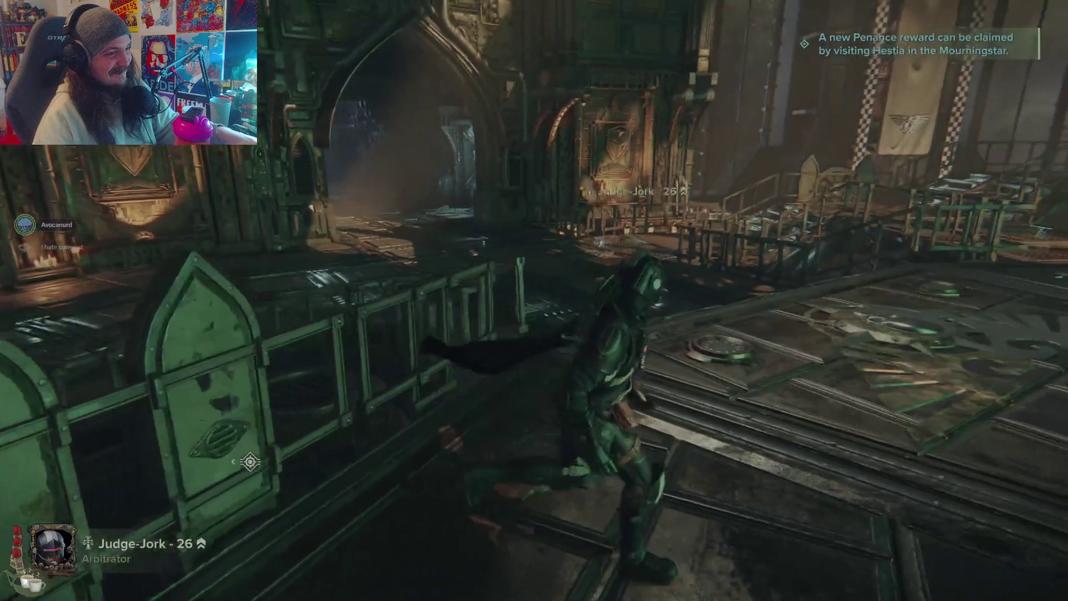
{"action": "key", "text": "w"}
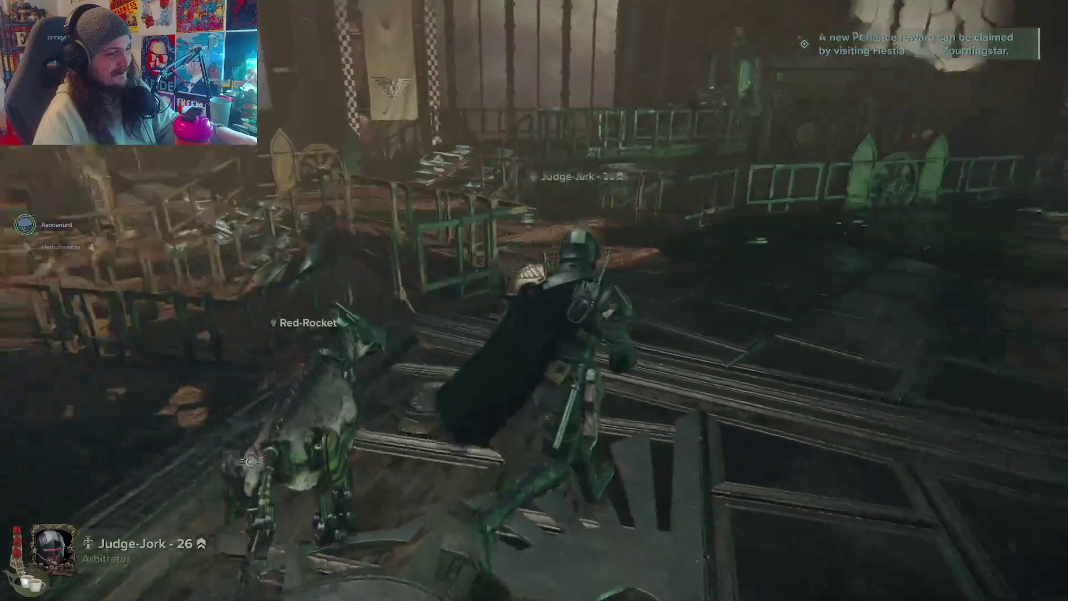
{"action": "key", "text": "w"}
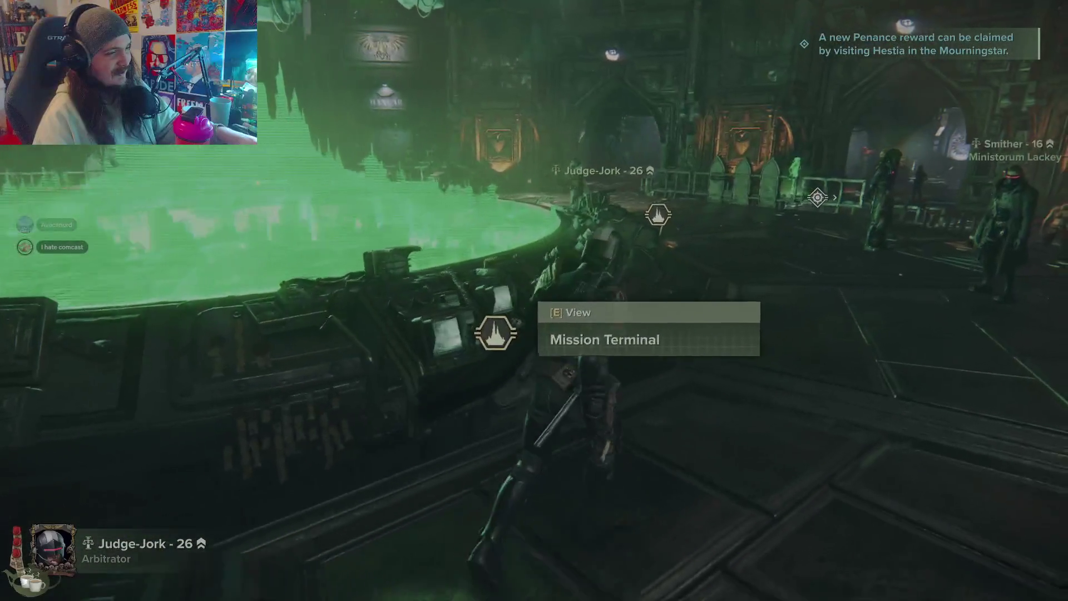
{"action": "key", "text": "w"}
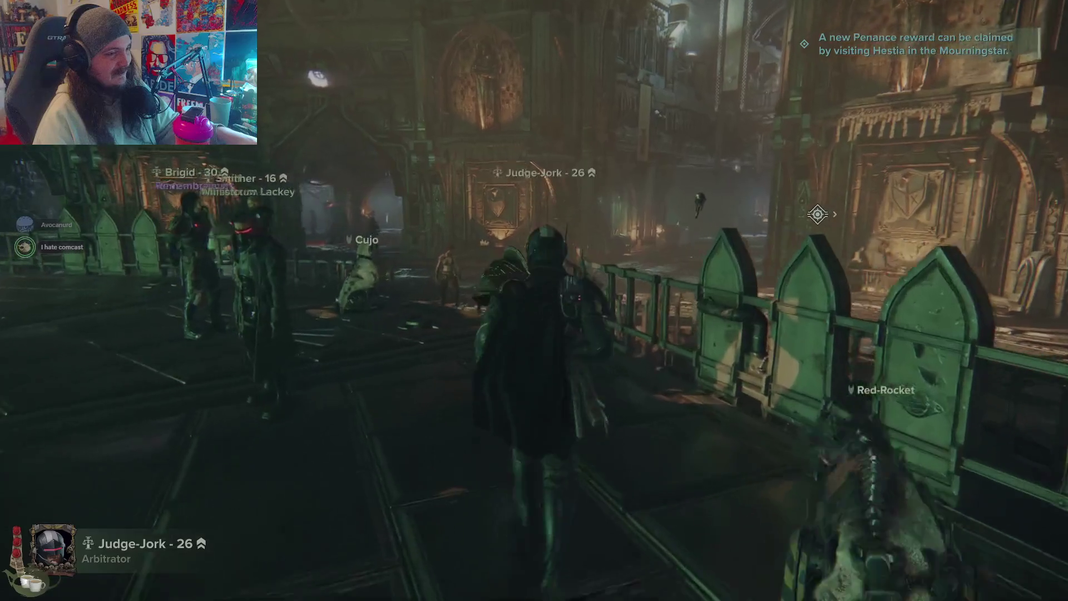
Step: Continue down the corridor, briefly visit the Requisitorium, then open the Shrine Penitentas
{"action": "key", "text": "w"}
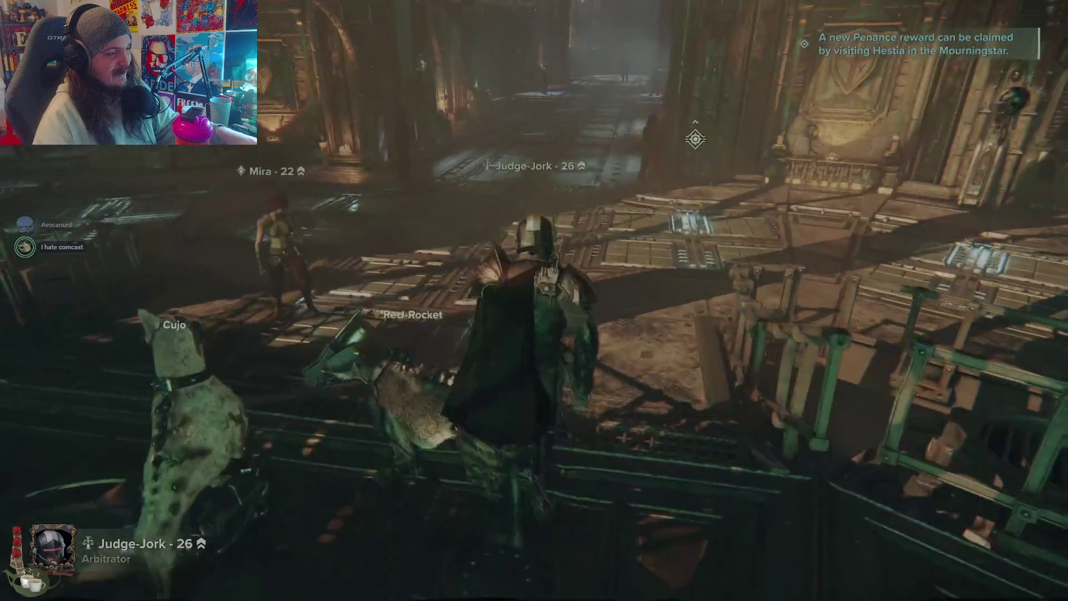
{"action": "key", "text": "w"}
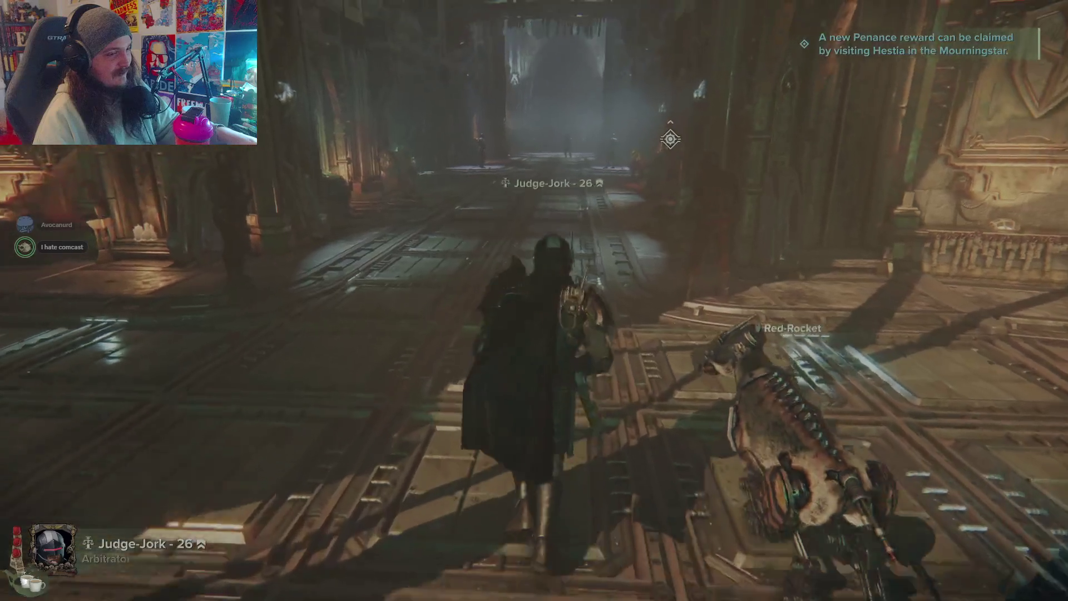
{"action": "key", "text": "w"}
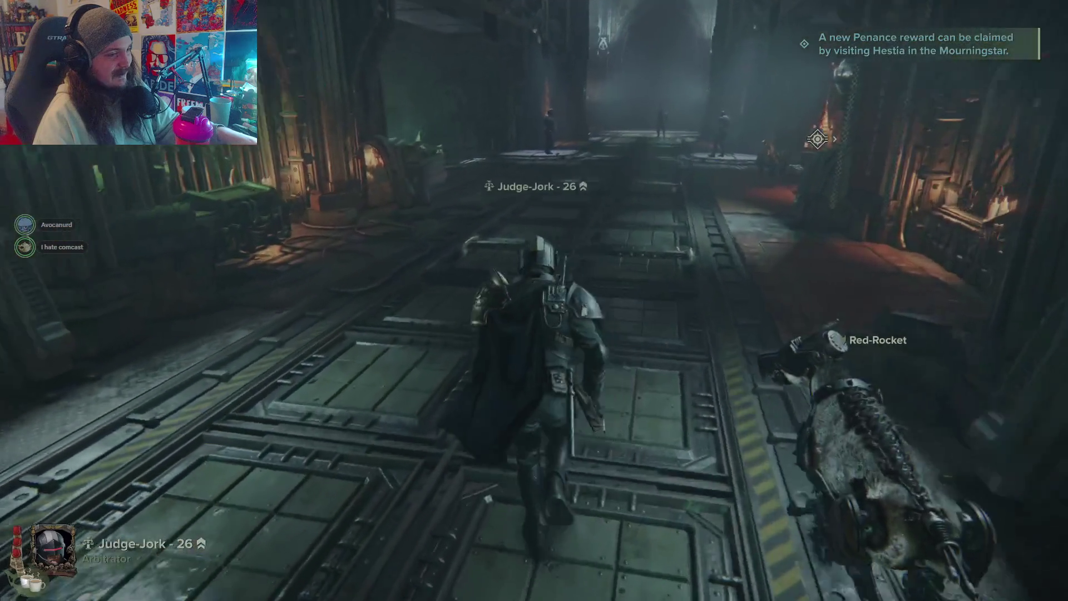
{"action": "key", "text": "w"}
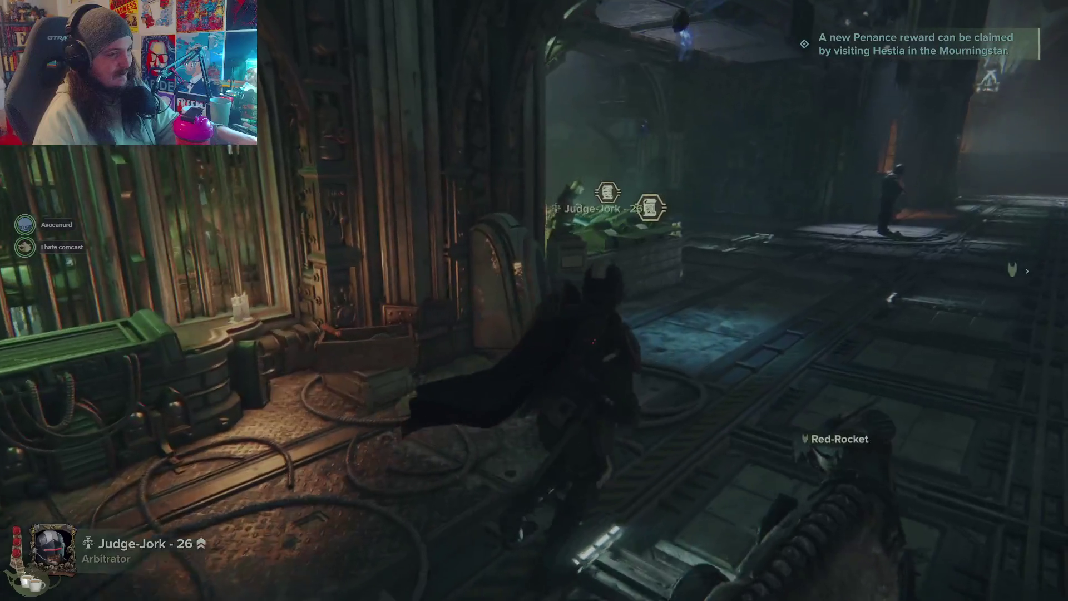
{"action": "key", "text": "e"}
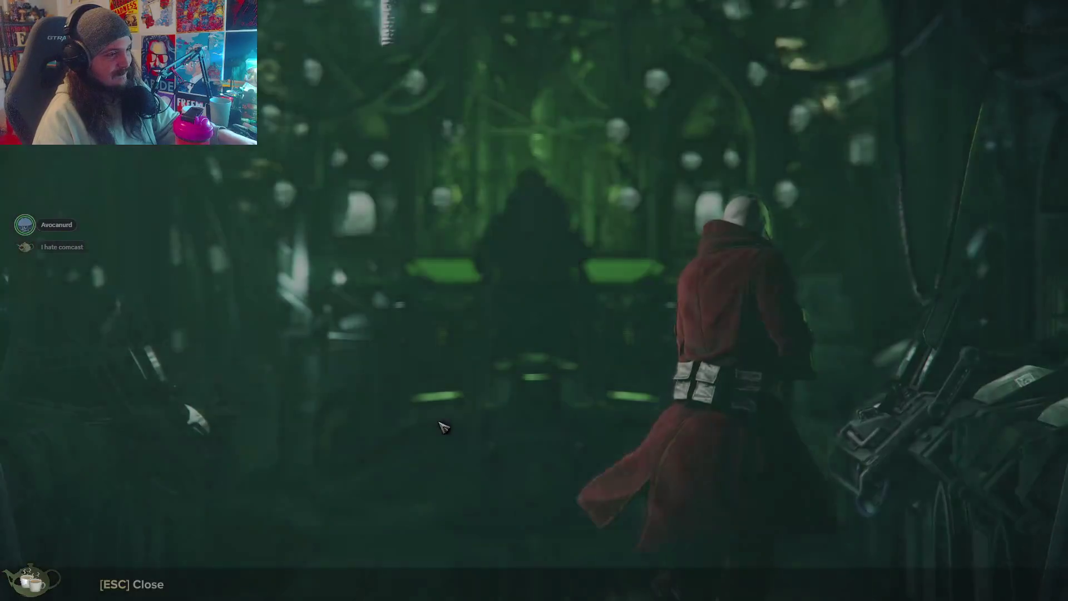
{"action": "key", "text": "Escape"}
{"action": "key", "text": "w"}
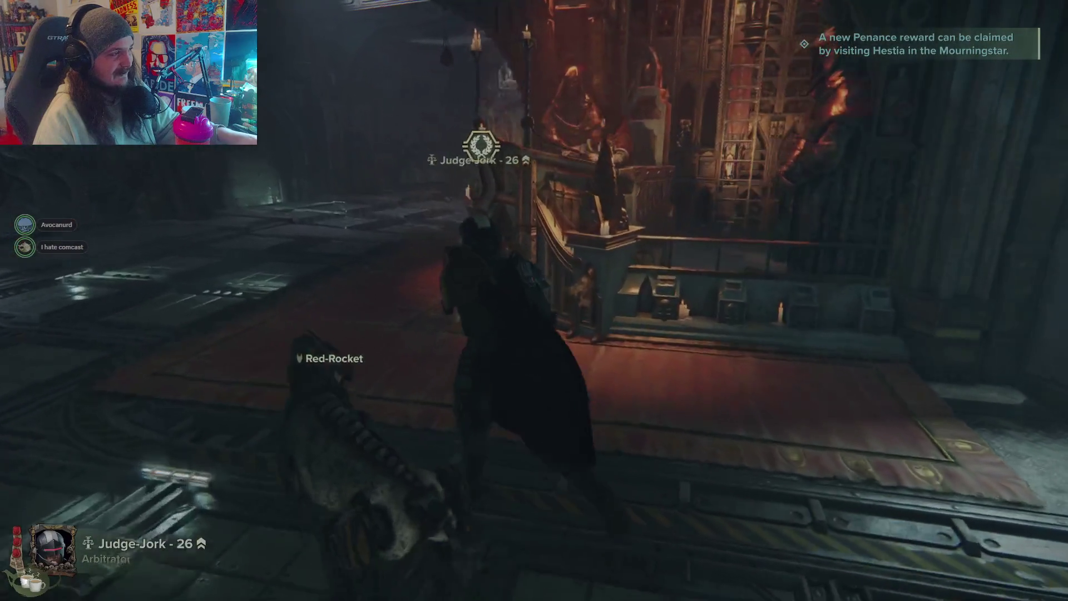
{"action": "key", "text": "e"}
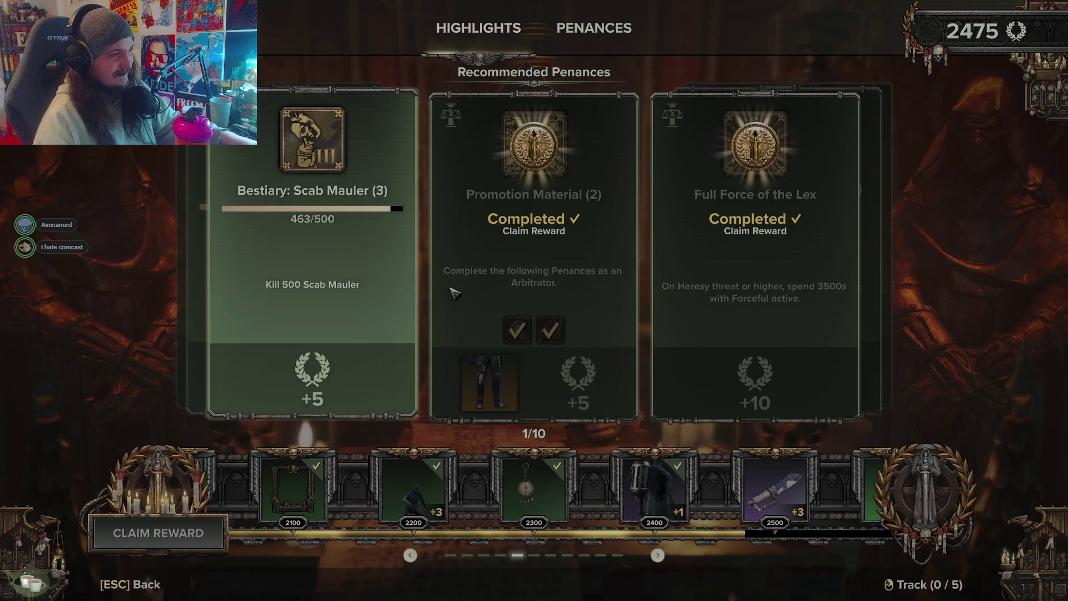
Step: Claim the Arbitrator Officer Fatigues and Cleaver Nox Defiant Camo penance rewards, then close the shrine
{"action": "left_click", "coordinate": [440, 300]}
{"action": "left_click", "coordinate": [770, 356]}
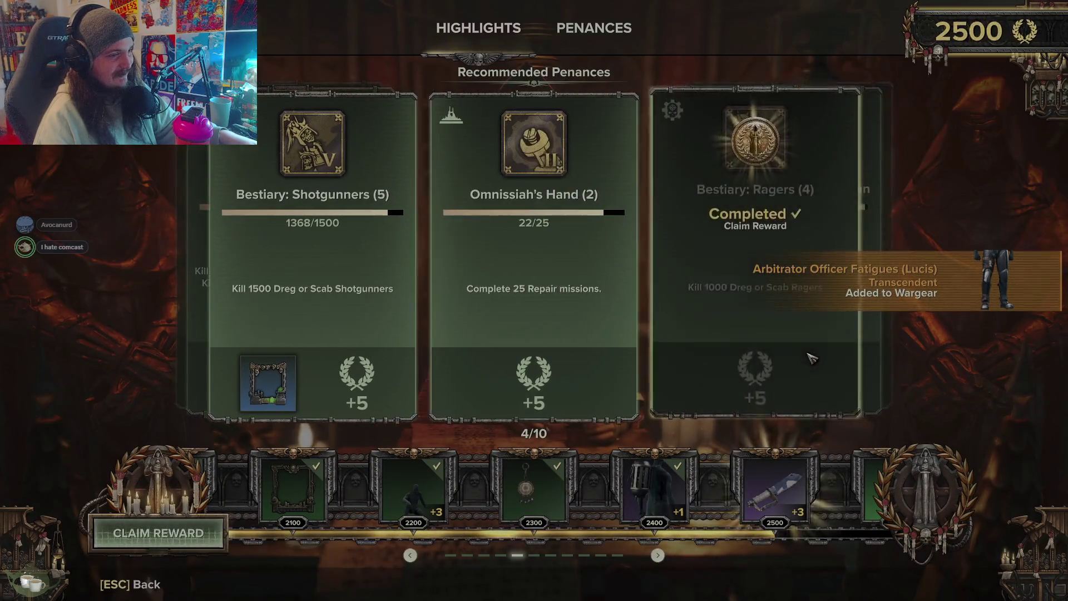
{"action": "scroll", "coordinate": [811, 358], "scroll_direction": "down", "scroll_amount": 3}
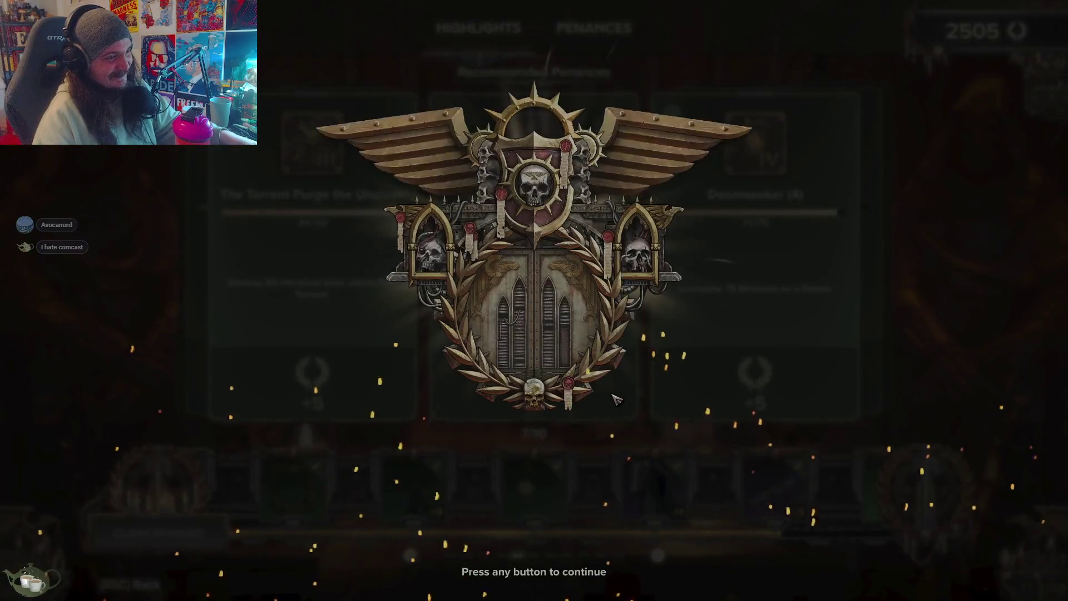
{"action": "left_click", "coordinate": [616, 398]}
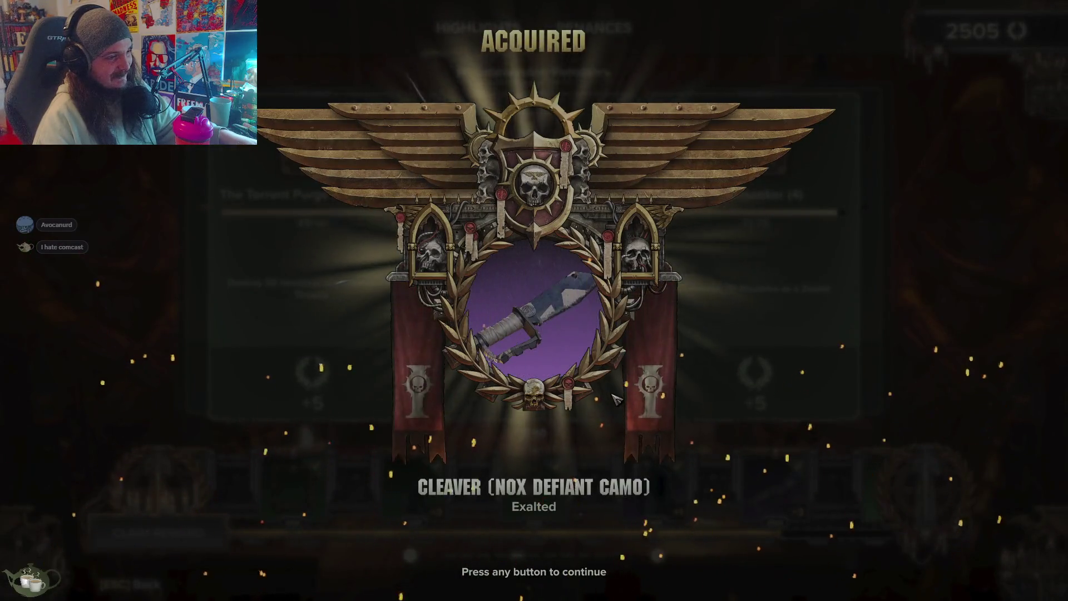
{"action": "left_click", "coordinate": [616, 399]}
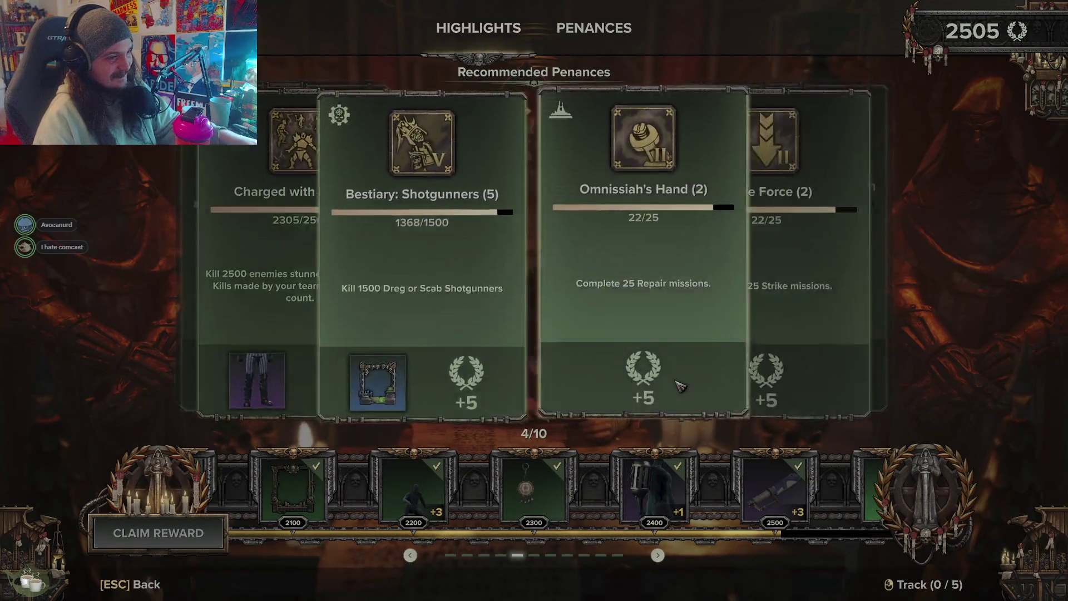
{"action": "key", "text": "Escape"}
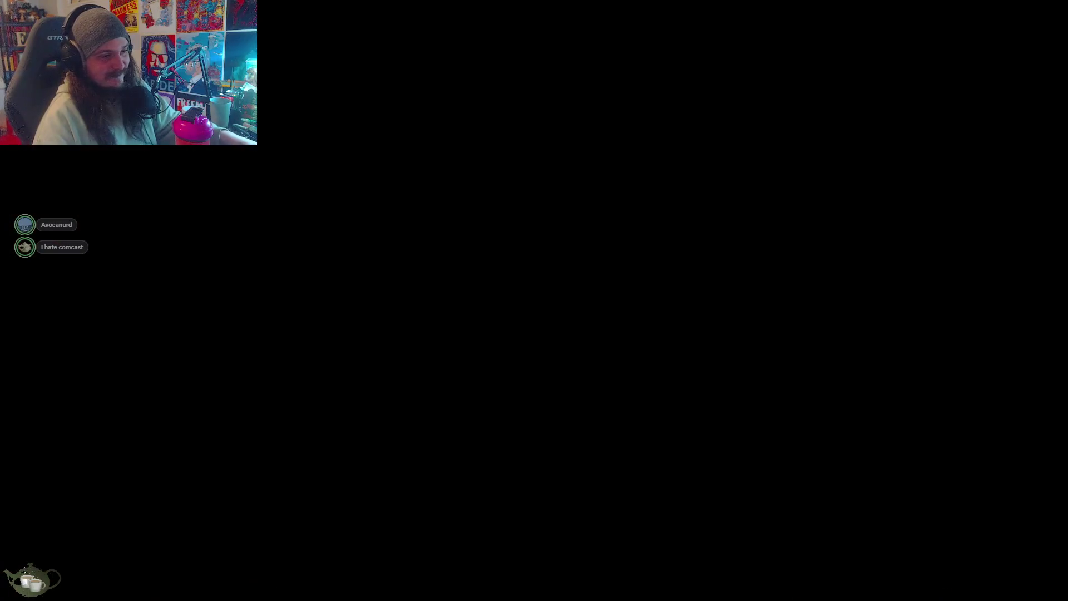
Step: Open the character loadout and switch to the Arbitrator talent tree
{"action": "key", "text": "w"}
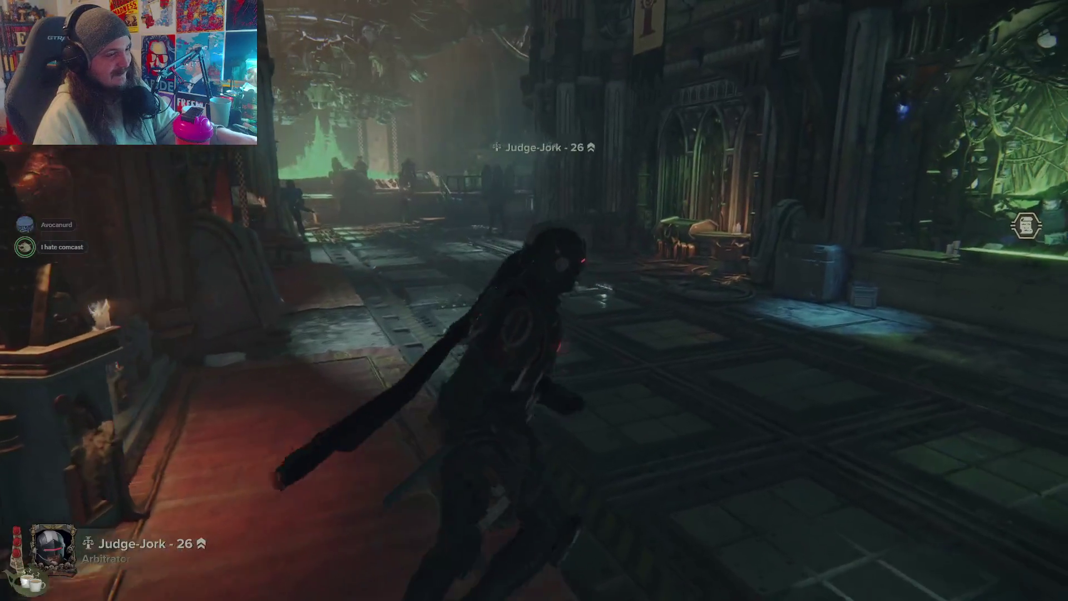
{"action": "key", "text": "i"}
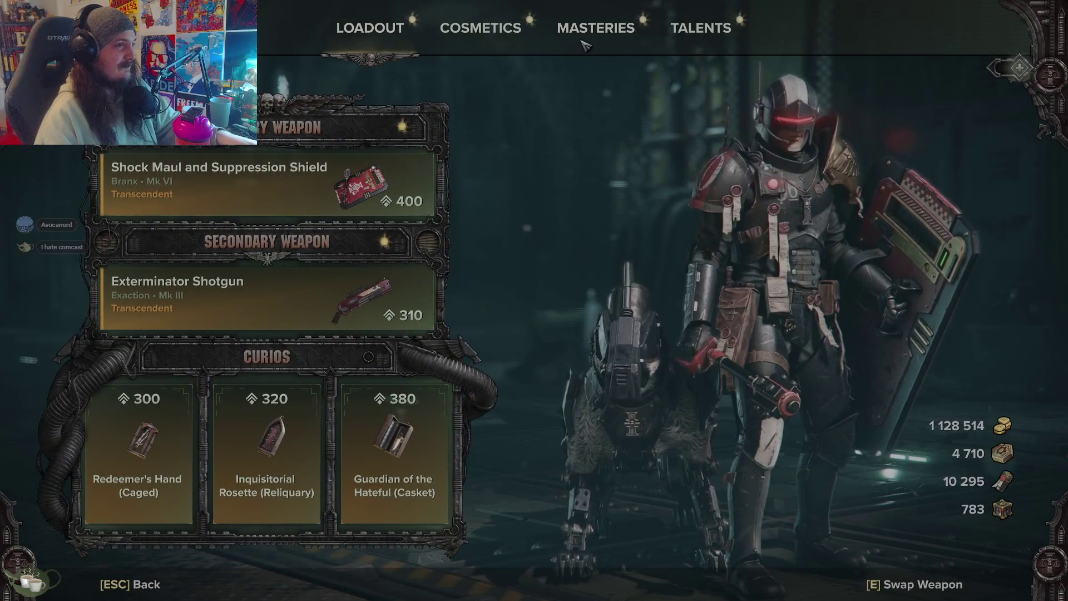
{"action": "left_click", "coordinate": [618, 42]}
{"action": "left_click", "coordinate": [663, 44]}
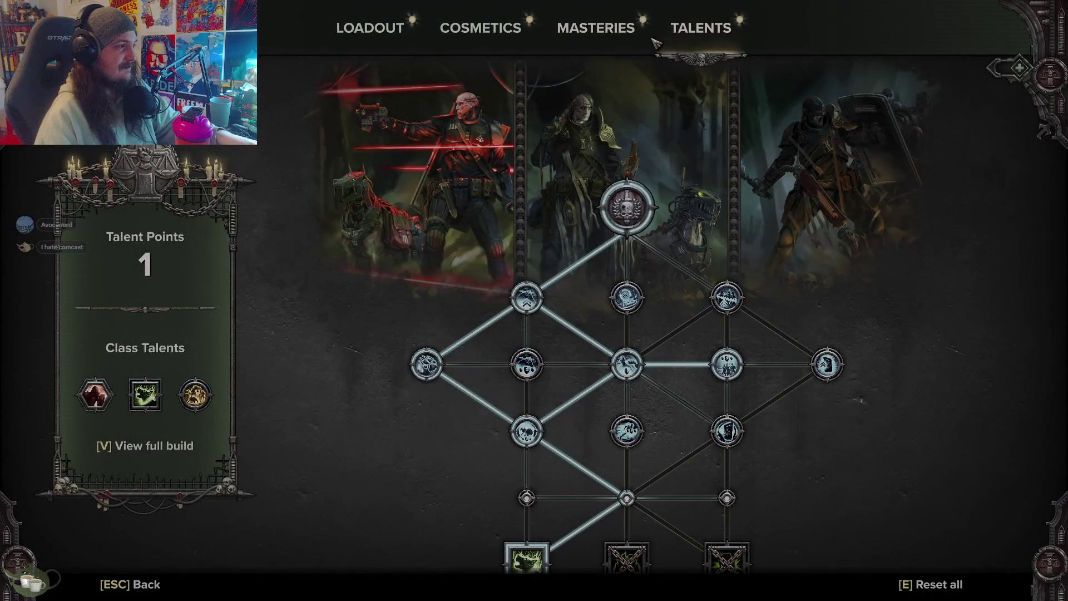
Step: Compare talent nodes, spend the final talent point, and return to the hub
{"action": "scroll", "coordinate": [671, 367], "scroll_direction": "down", "scroll_amount": 3}
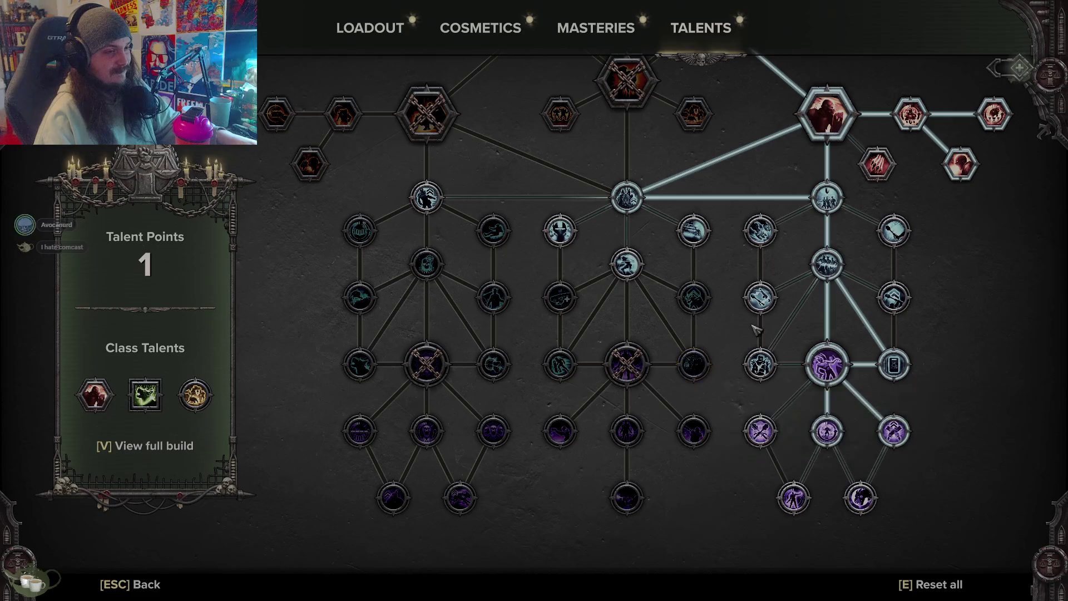
{"action": "scroll", "coordinate": [739, 318], "scroll_direction": "down", "scroll_amount": 5}
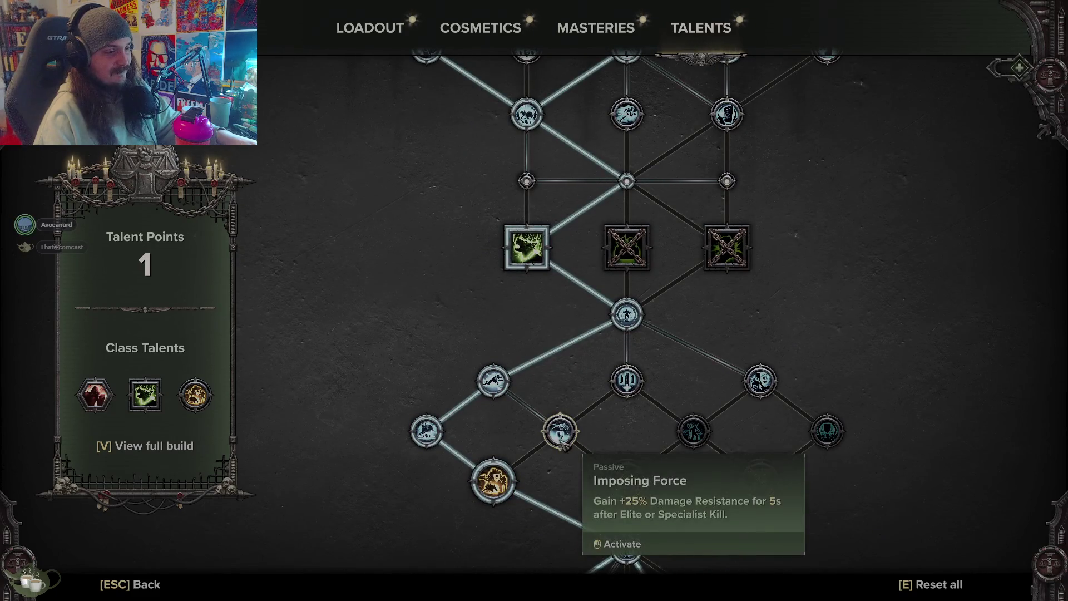
{"action": "mouse_move", "coordinate": [631, 383]}
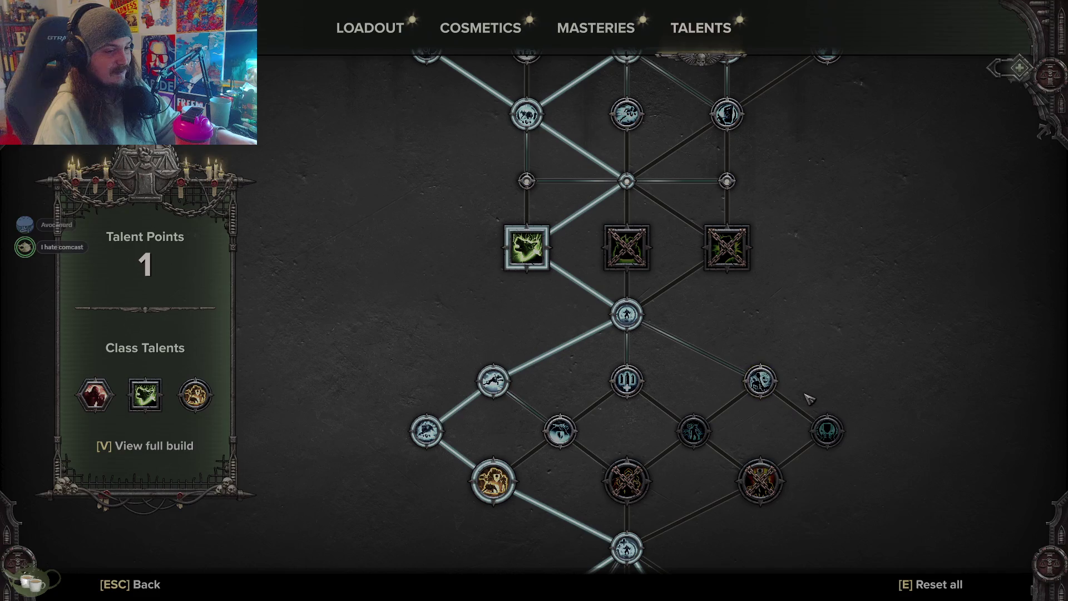
{"action": "scroll", "coordinate": [802, 337], "scroll_direction": "up", "scroll_amount": 5}
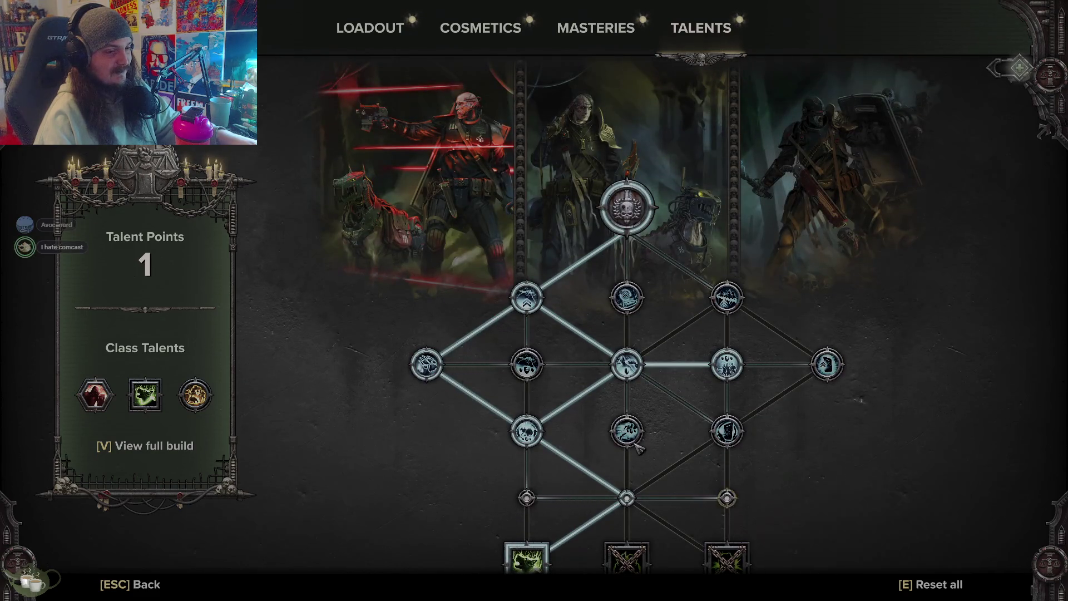
{"action": "mouse_move", "coordinate": [632, 437]}
{"action": "mouse_move", "coordinate": [730, 370]}
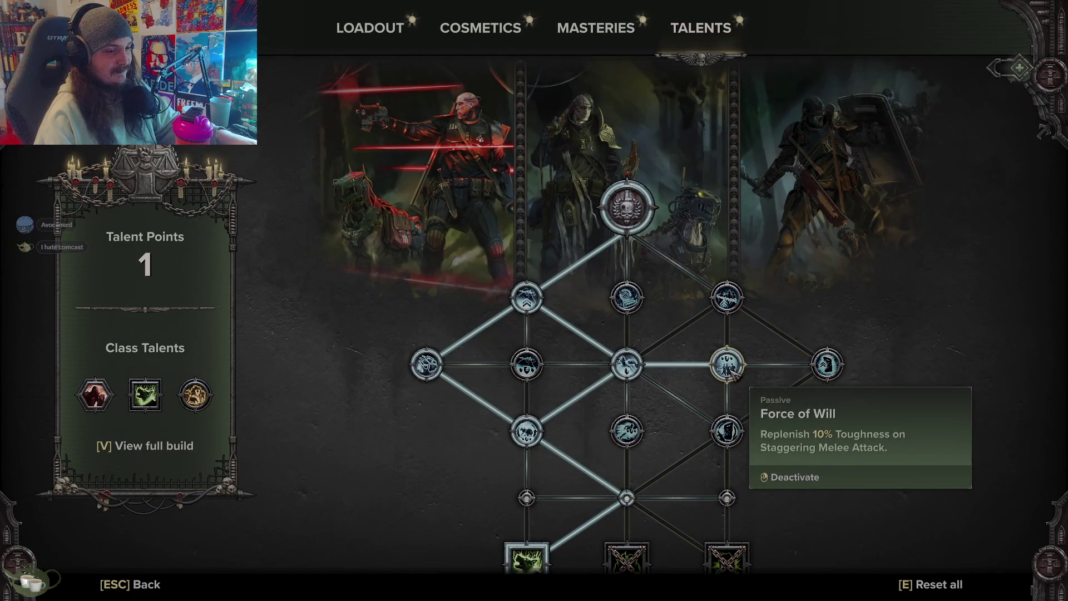
{"action": "mouse_move", "coordinate": [726, 429]}
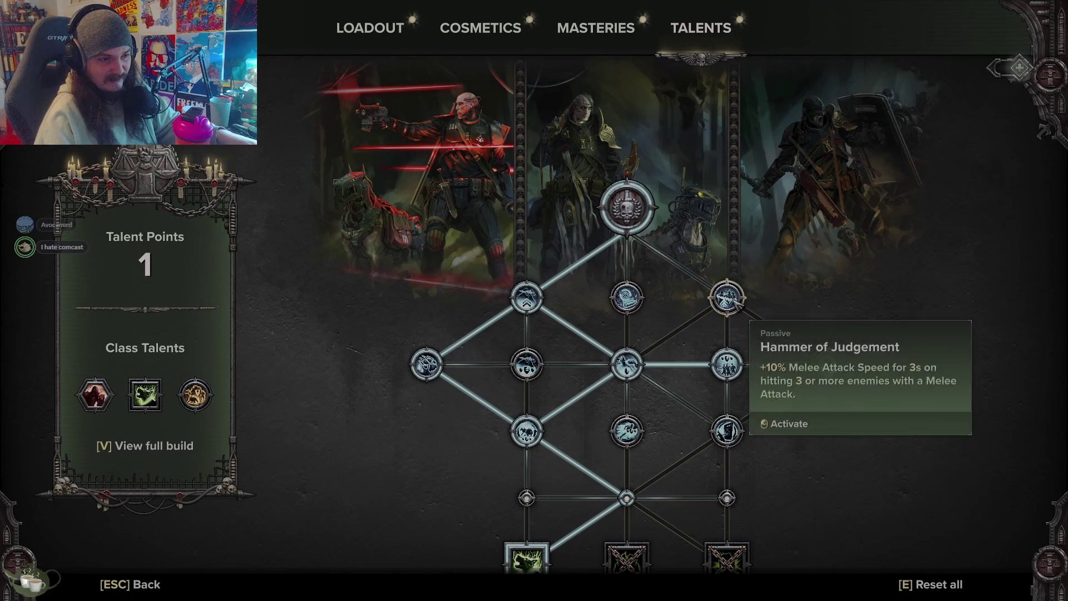
{"action": "left_click", "coordinate": [740, 439]}
{"action": "scroll", "coordinate": [779, 411], "scroll_direction": "down", "scroll_amount": 5}
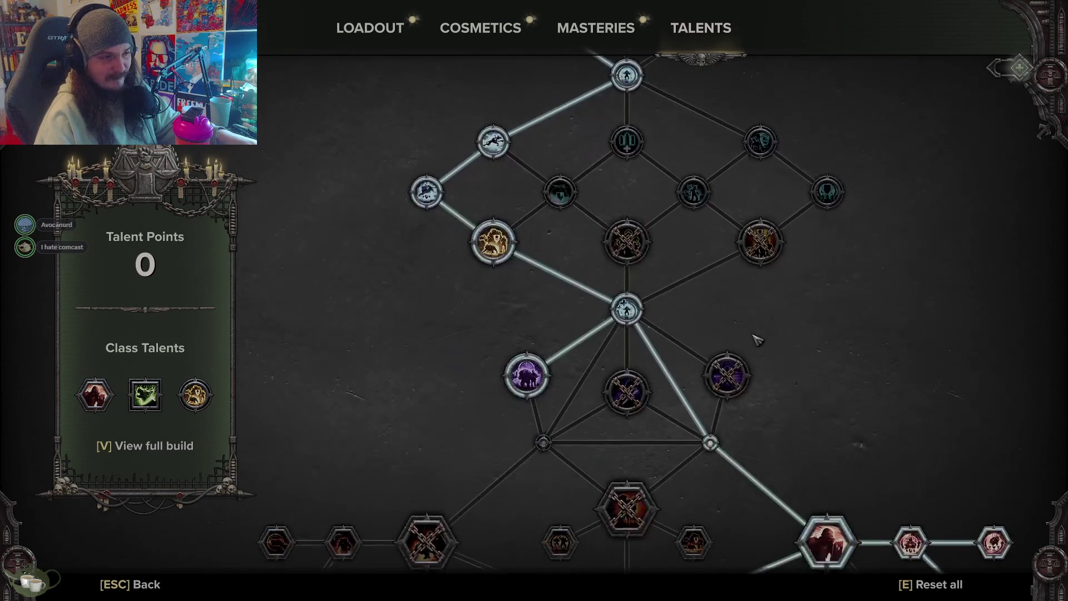
{"action": "scroll", "coordinate": [757, 338], "scroll_direction": "down", "scroll_amount": 2}
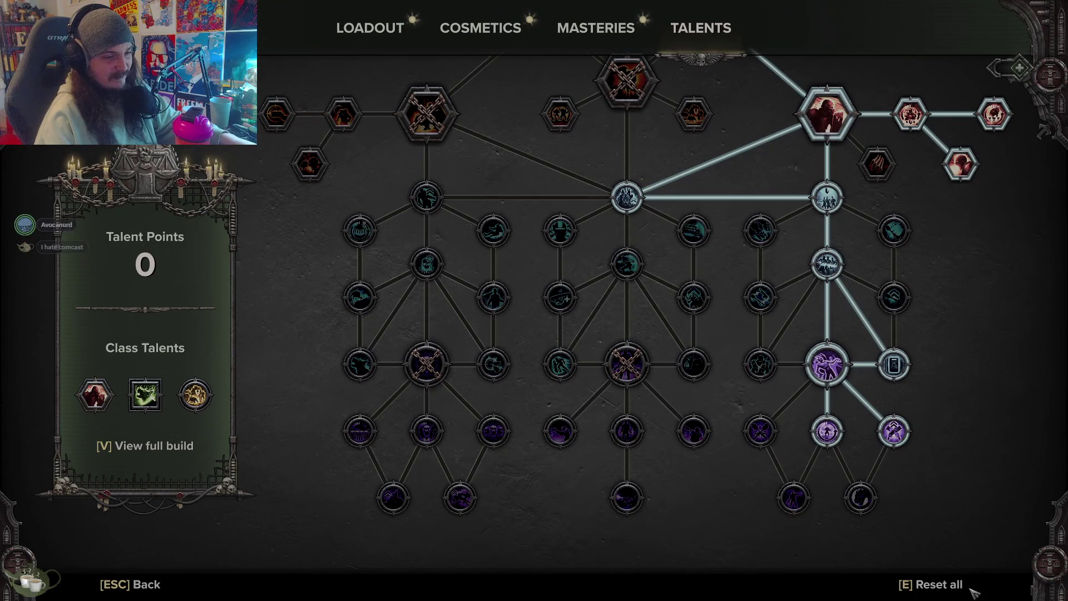
{"action": "key", "text": "Escape"}
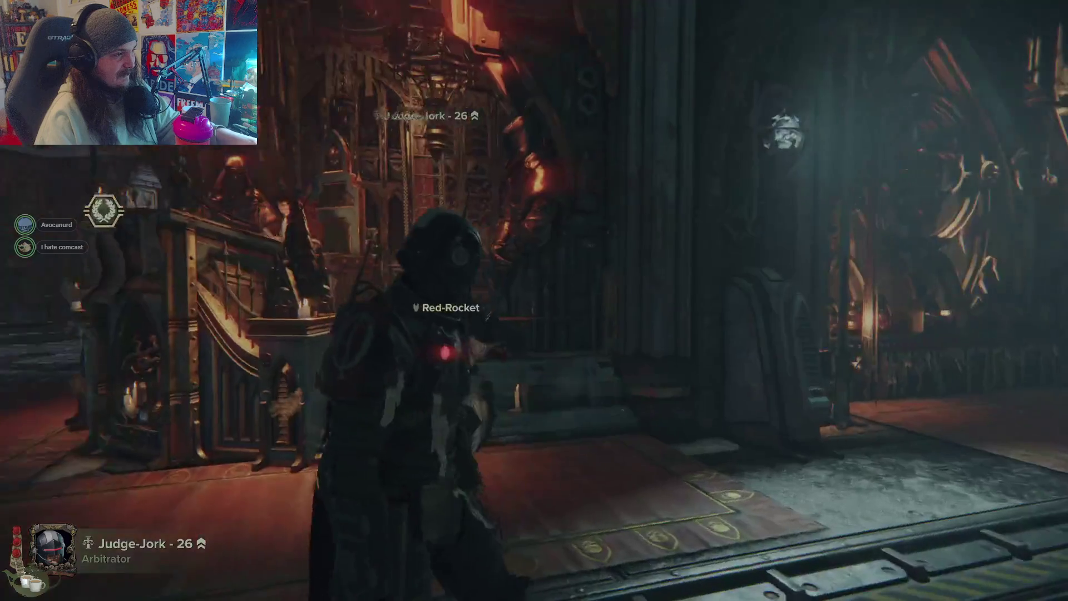
{"action": "key", "text": "w"}
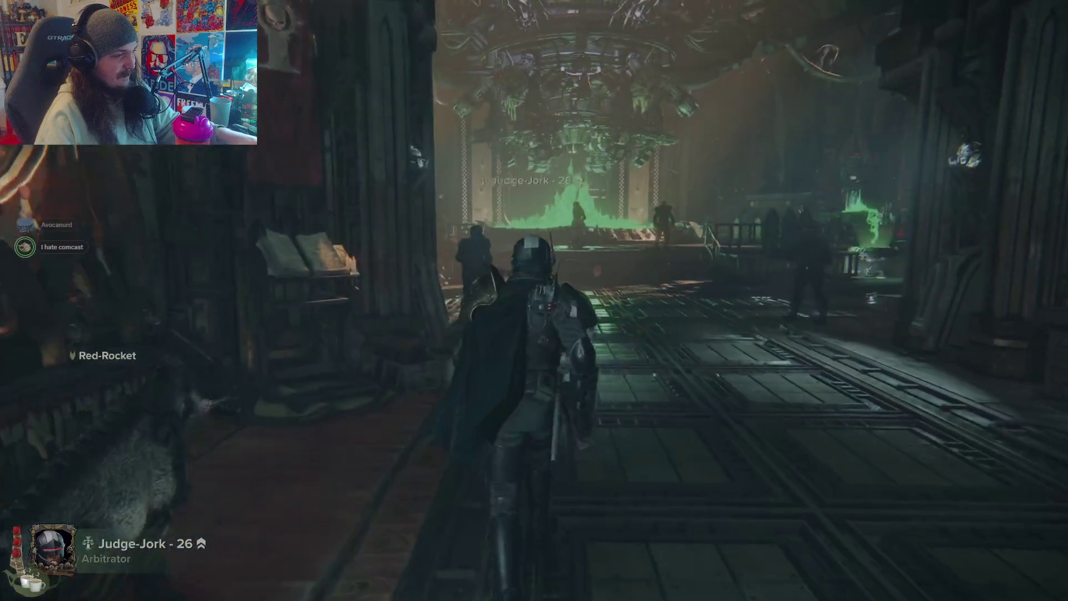
{"action": "key", "text": "i"}
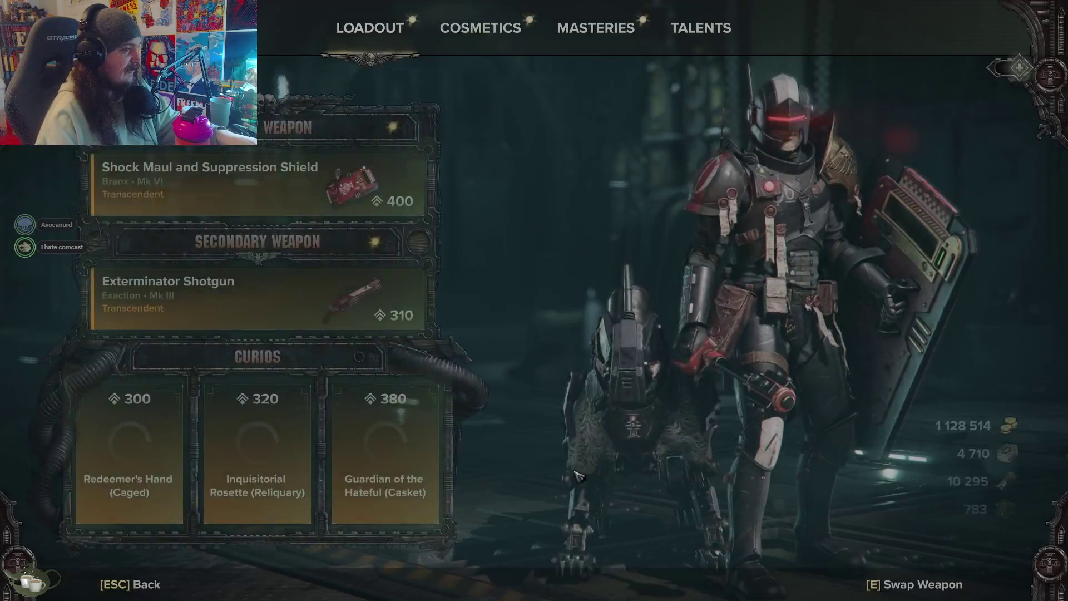
{"action": "left_click", "coordinate": [596, 27]}
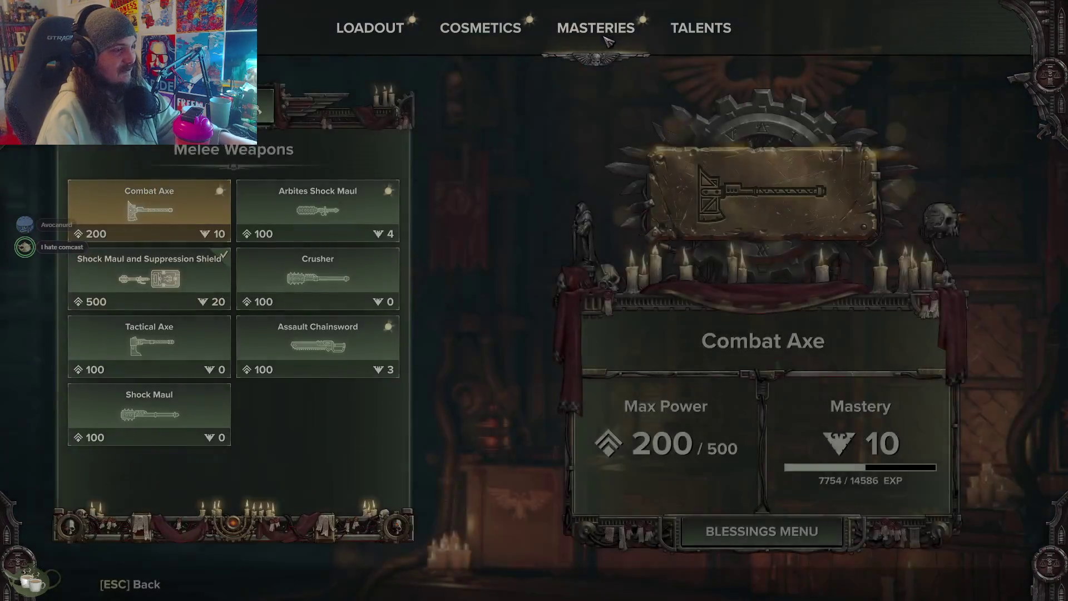
{"action": "left_click", "coordinate": [155, 293]}
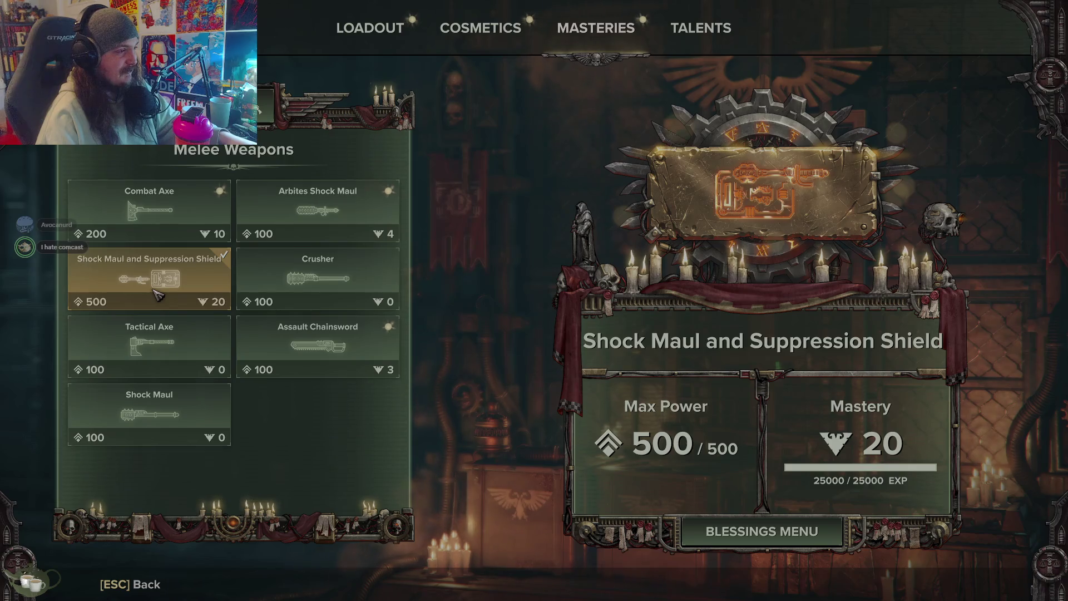
{"action": "key", "text": "Escape"}
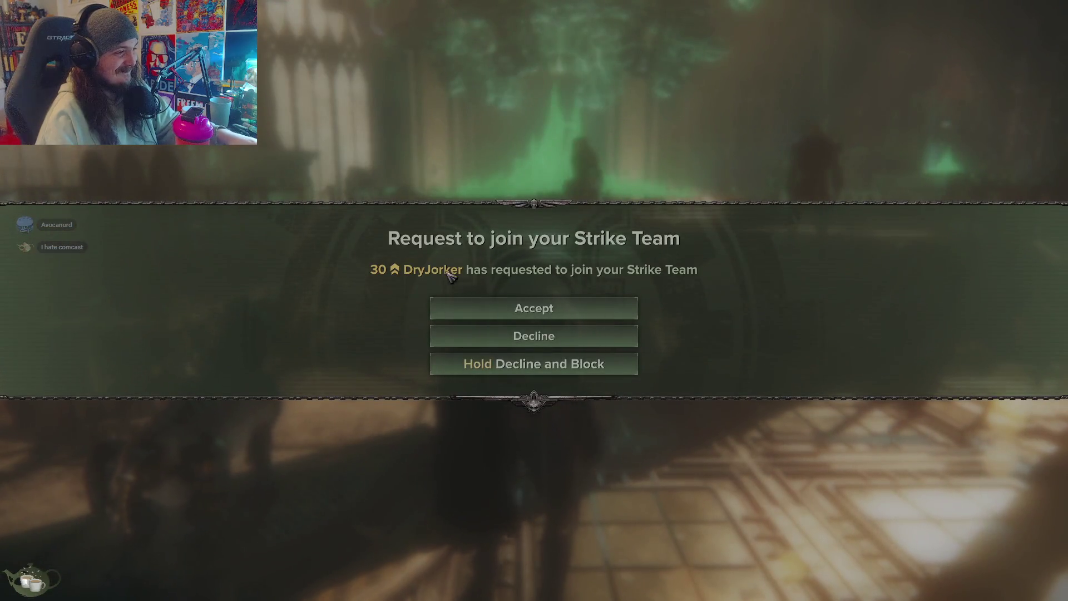
{"action": "left_click", "coordinate": [470, 309]}
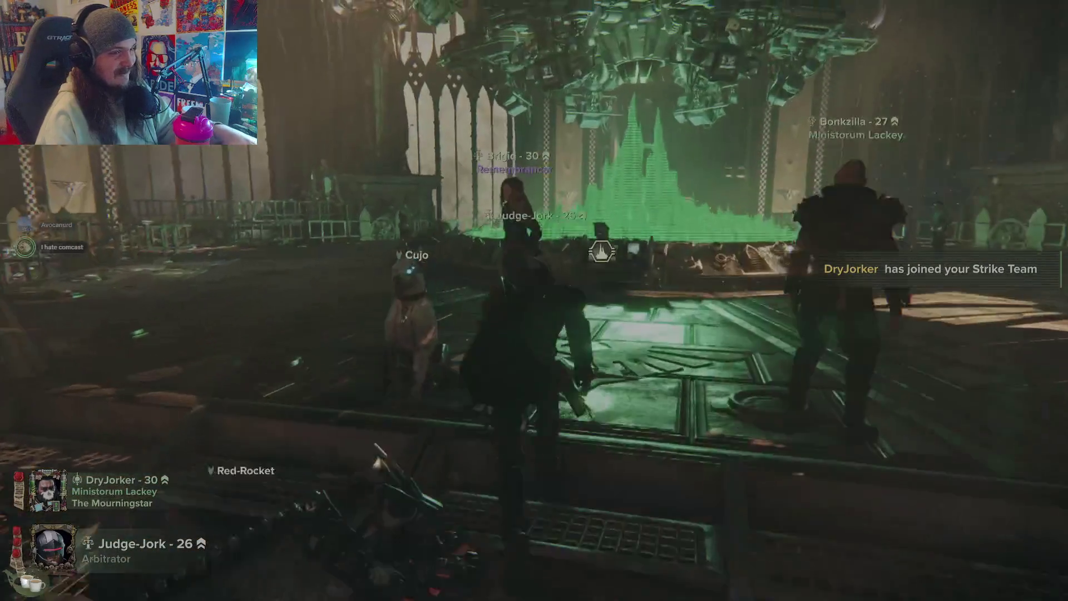
Step: Set the mission terminal to Damnation difficulty, view the special assignments chain, then close it
{"action": "key", "text": "e"}
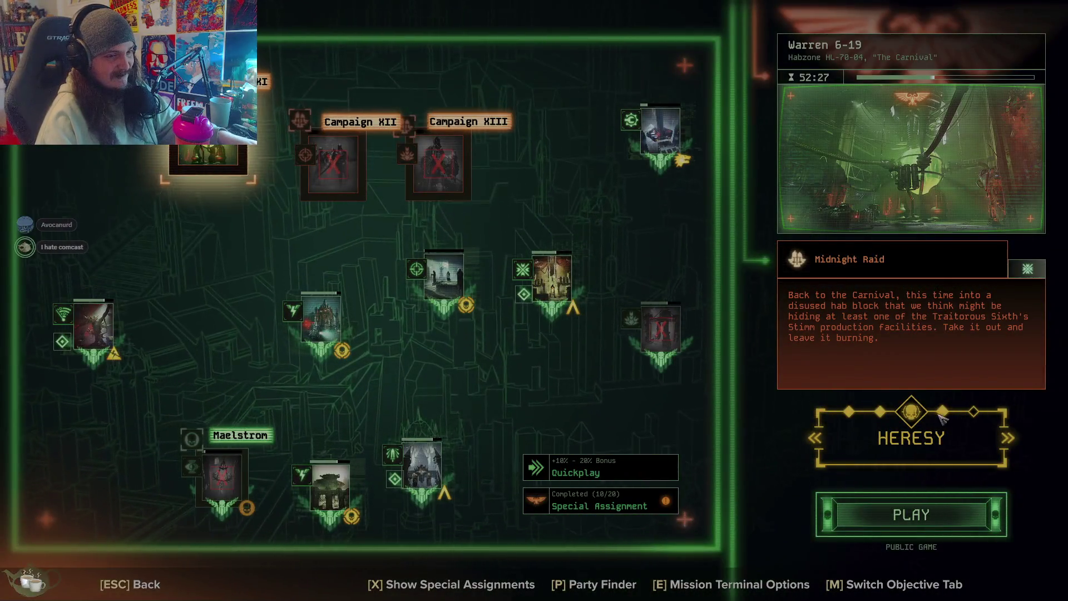
{"action": "left_click", "coordinate": [941, 413]}
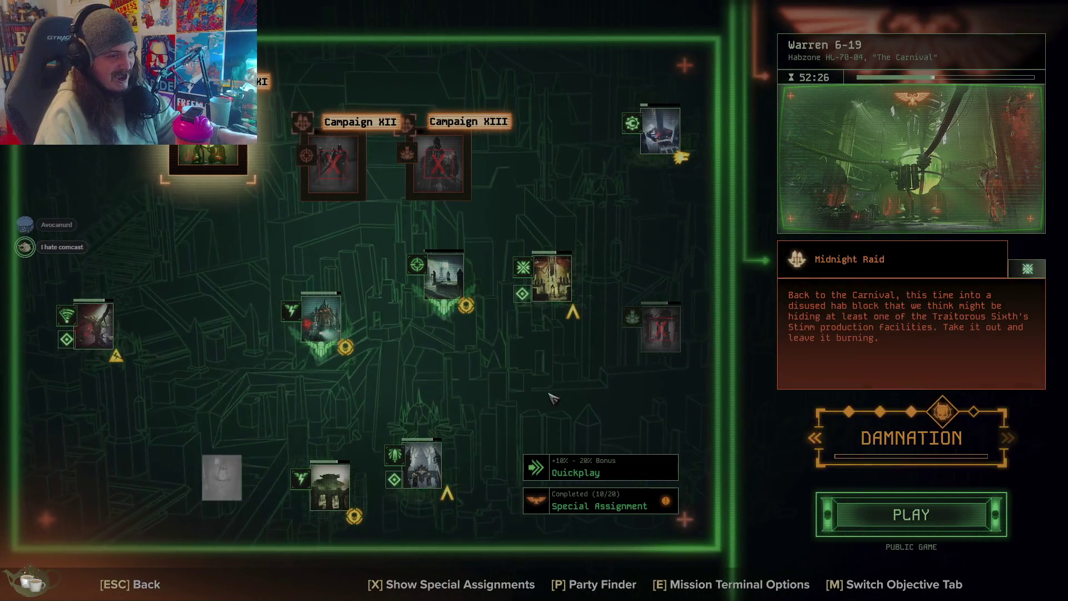
{"action": "left_click", "coordinate": [605, 505]}
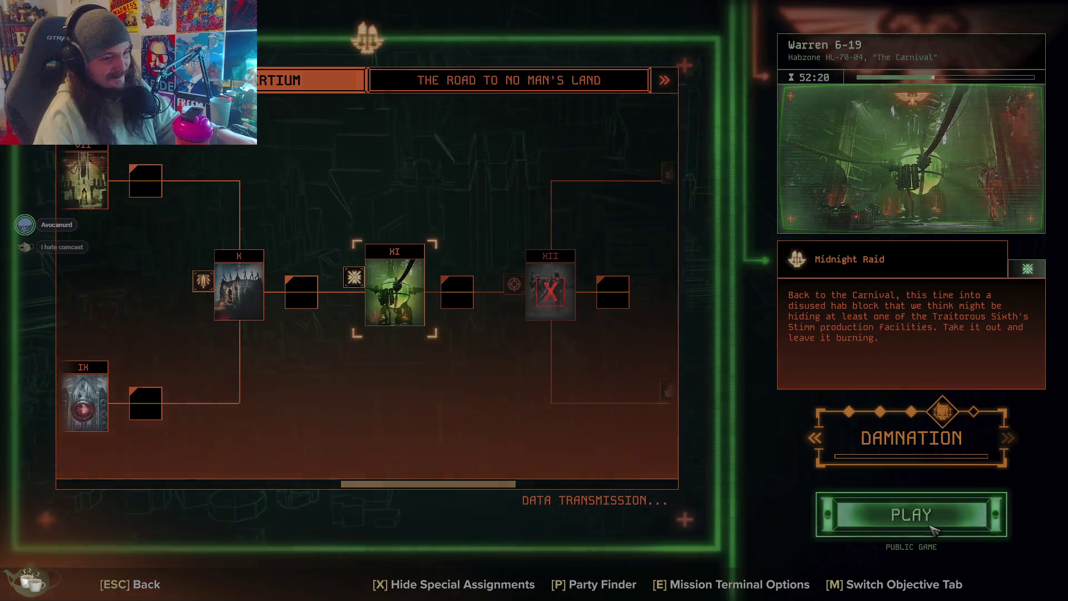
{"action": "key", "text": "Escape"}
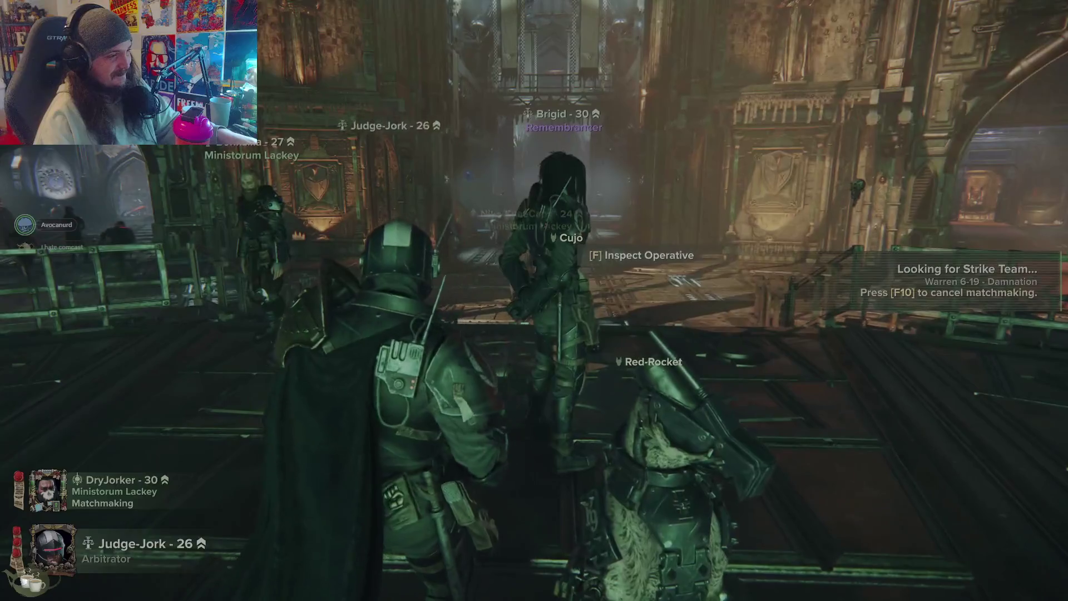
Step: Walk to the mission console, cancel the pending matchmaking with F10, and open the terminal
{"action": "key", "text": "w"}
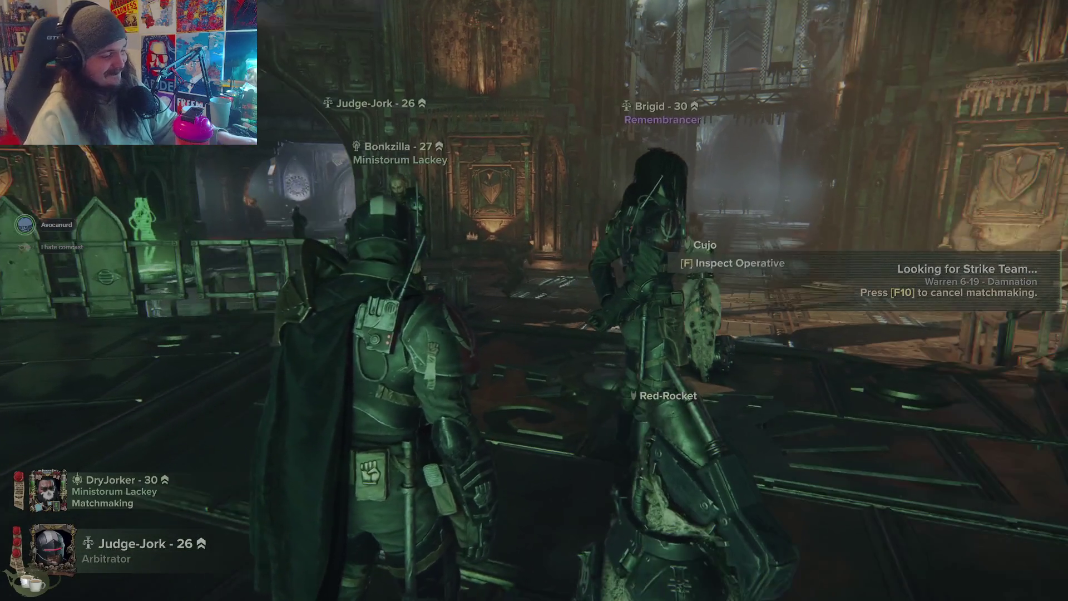
{"action": "key", "text": "w"}
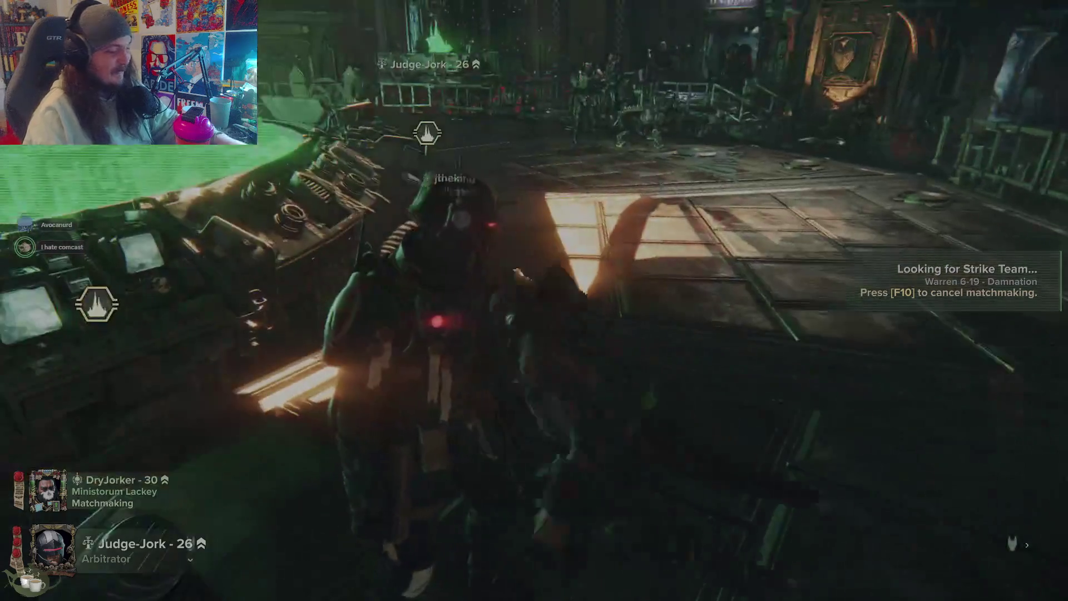
{"action": "key", "text": "F10"}
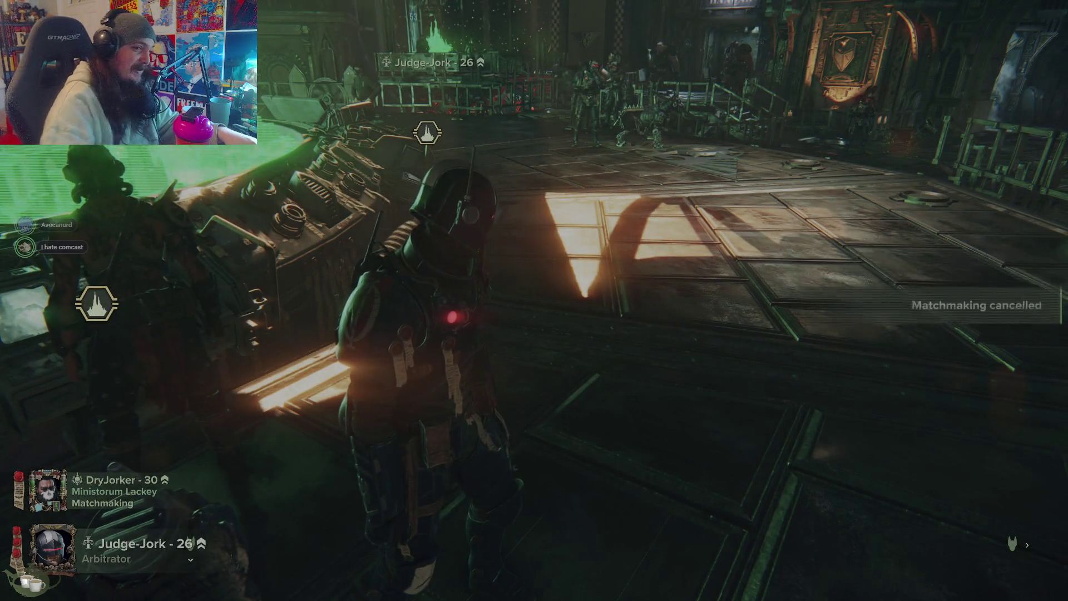
{"action": "key", "text": "e"}
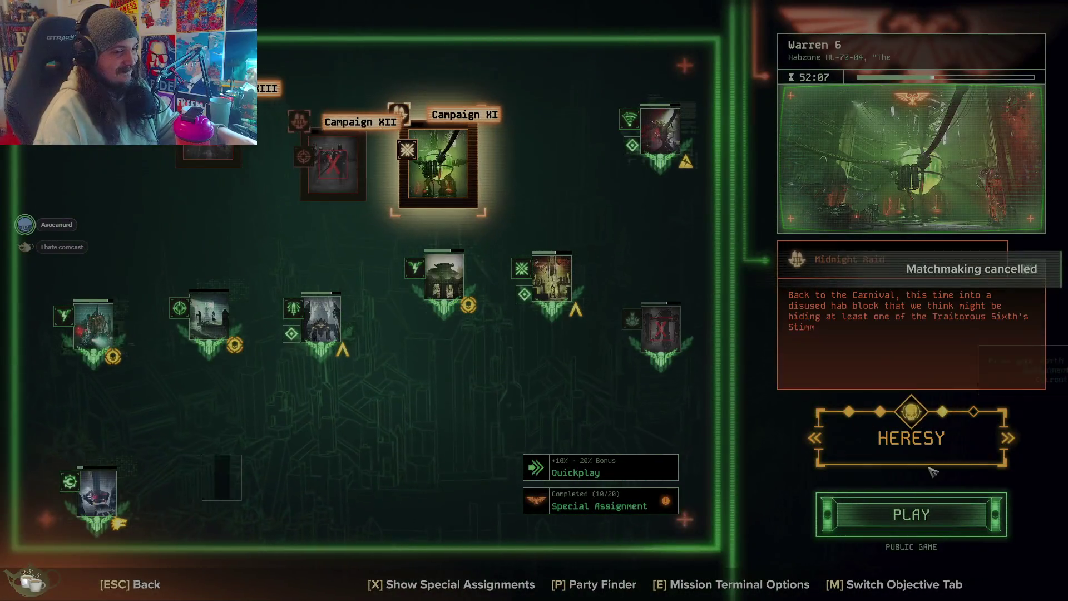
Step: Start and cancel matchmaking again, then reopen the terminal's special assignments tree
{"action": "left_click", "coordinate": [932, 515]}
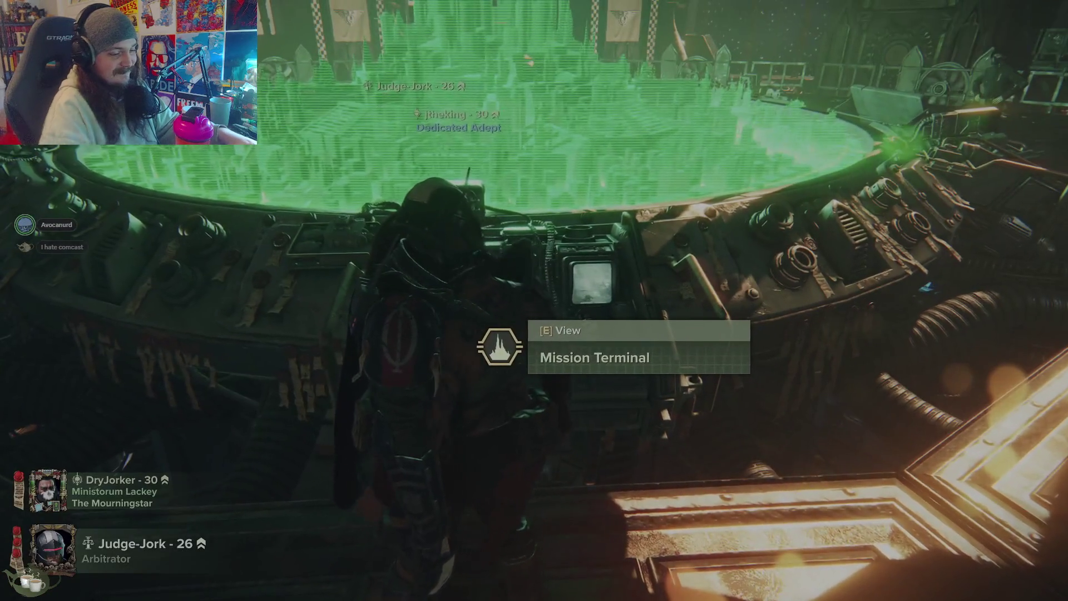
{"action": "key", "text": "F10"}
{"action": "key", "text": "e"}
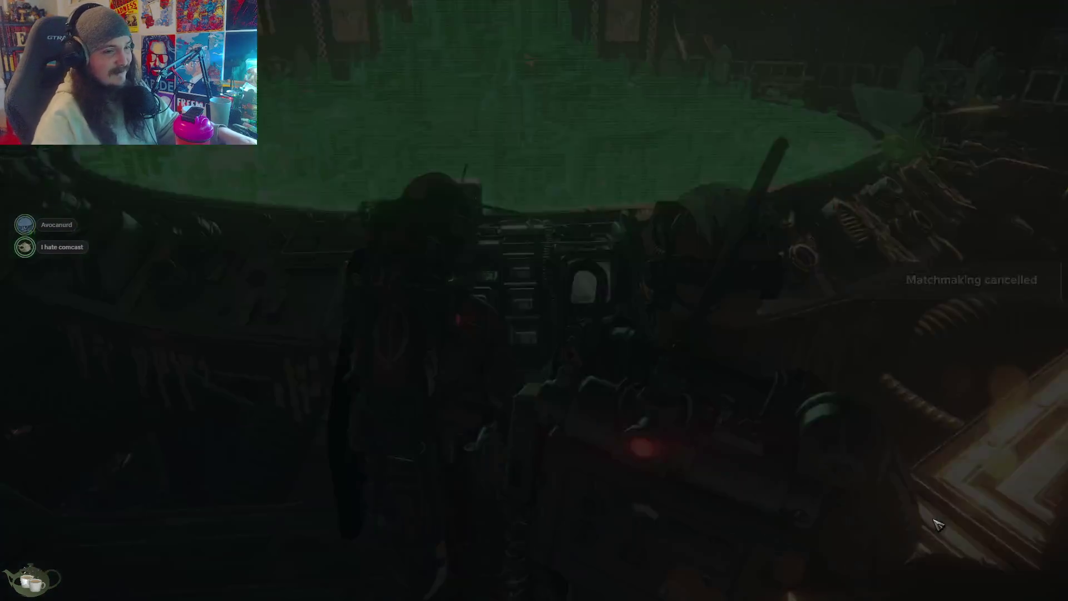
{"action": "left_click", "coordinate": [585, 513]}
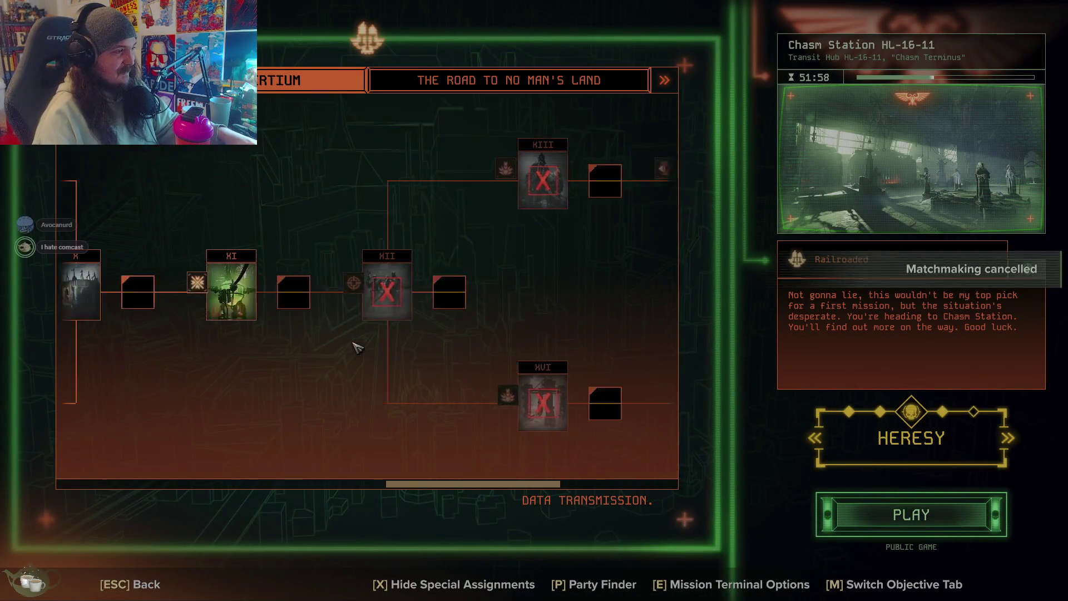
Step: Close the terminal, wait for the mission to load, then move into the cathedral street
{"action": "key", "text": "Escape"}
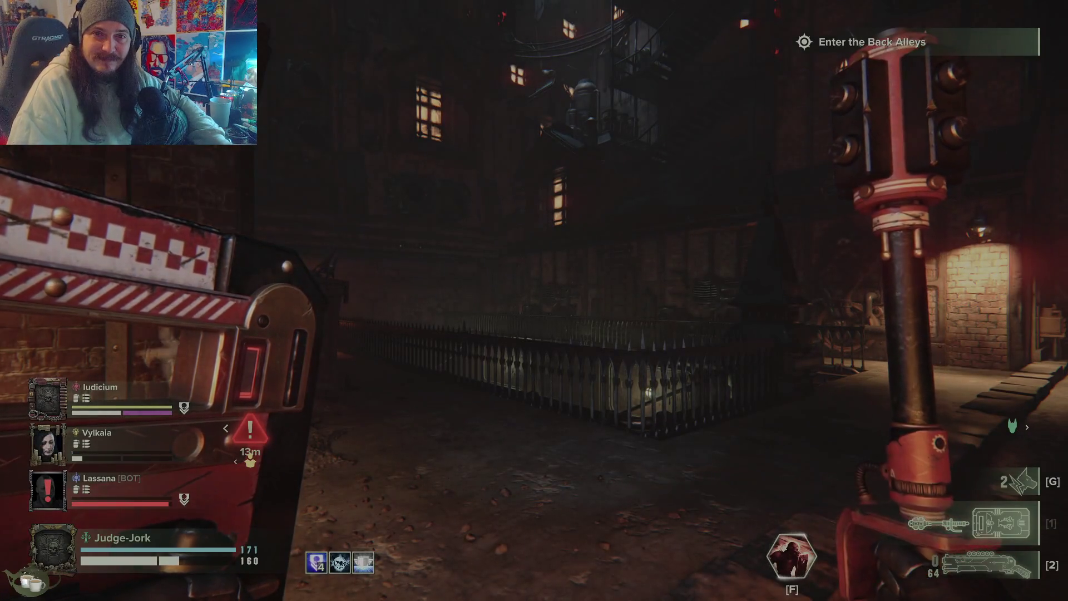
{"action": "left_click", "coordinate": [467, 404]}
{"action": "key", "text": "w"}
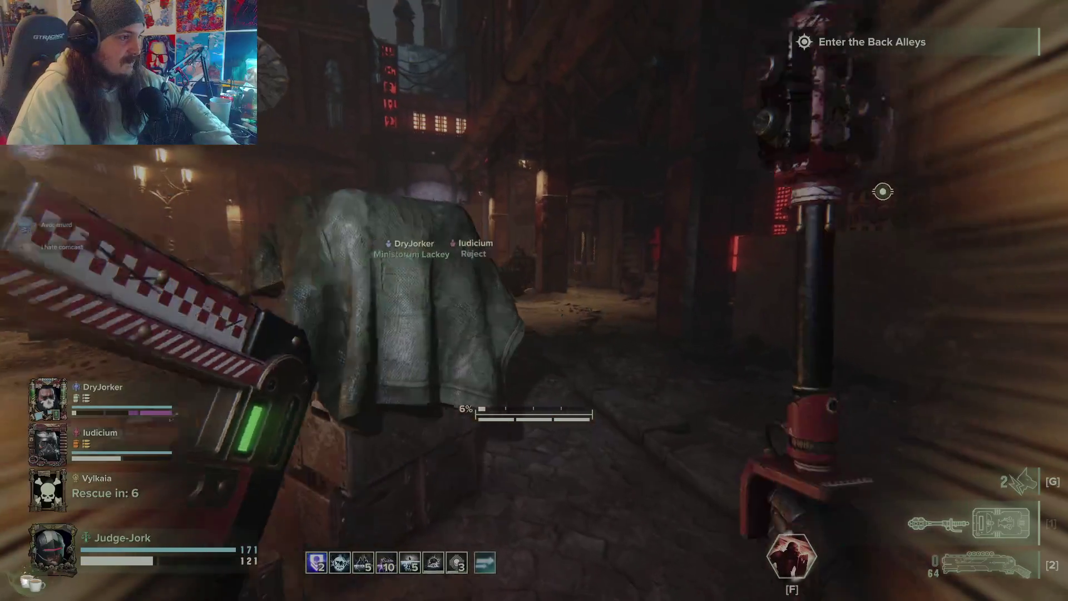
Step: Alternate between maul and shotgun through the alley, ending on the maul for the idol
{"action": "key", "text": "1"}
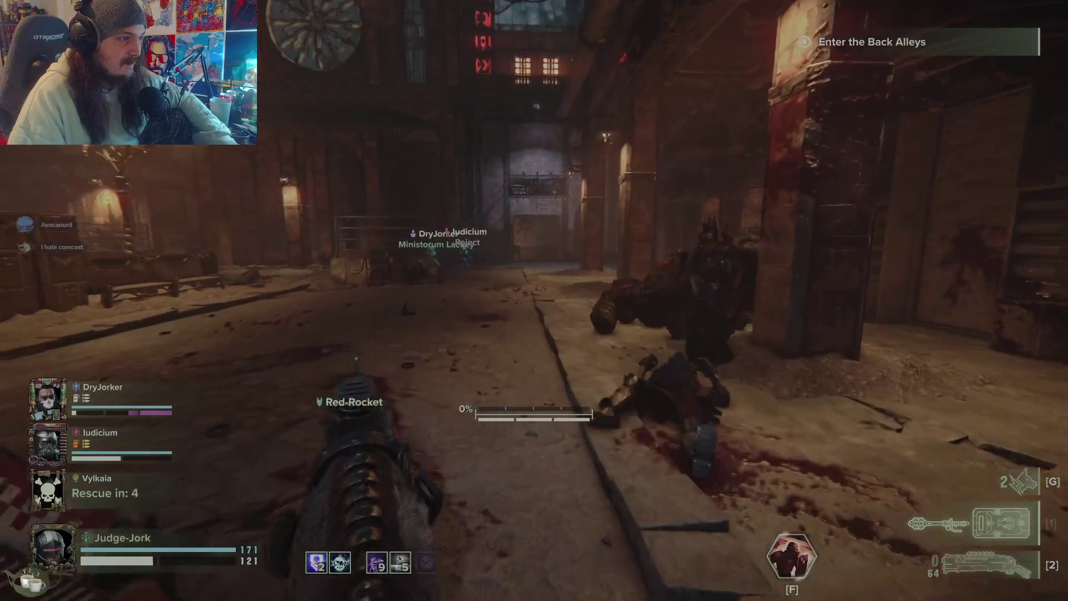
{"action": "key", "text": "2"}
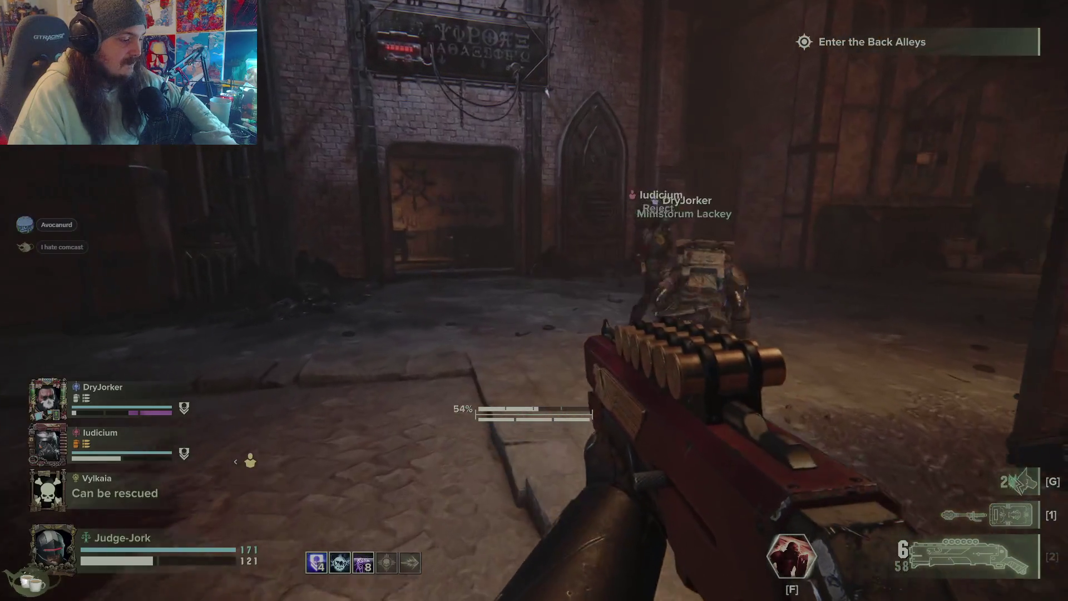
{"action": "key", "text": "1"}
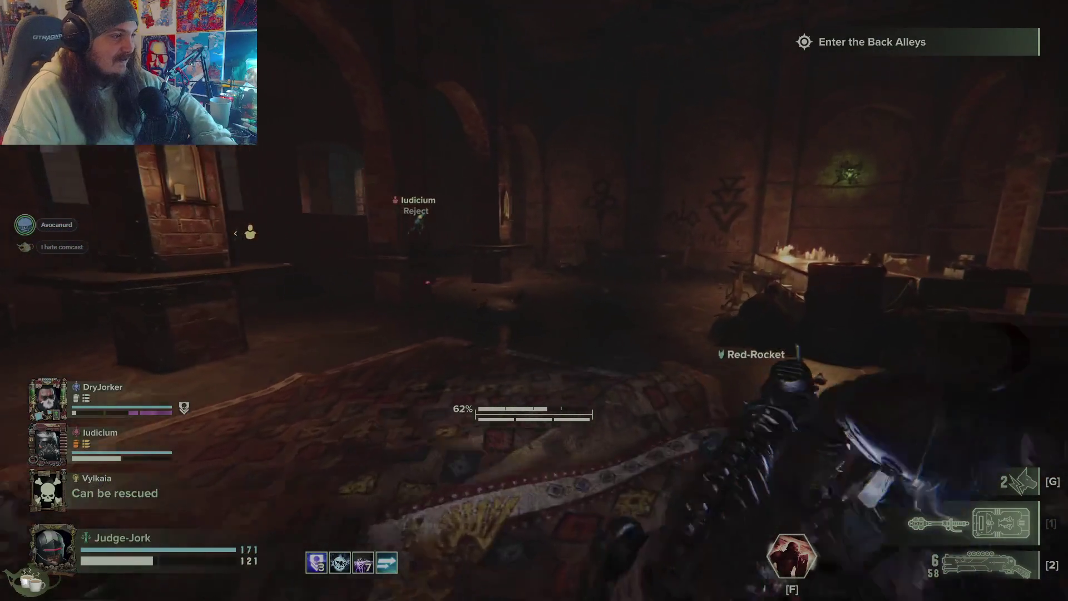
{"action": "key", "text": "2"}
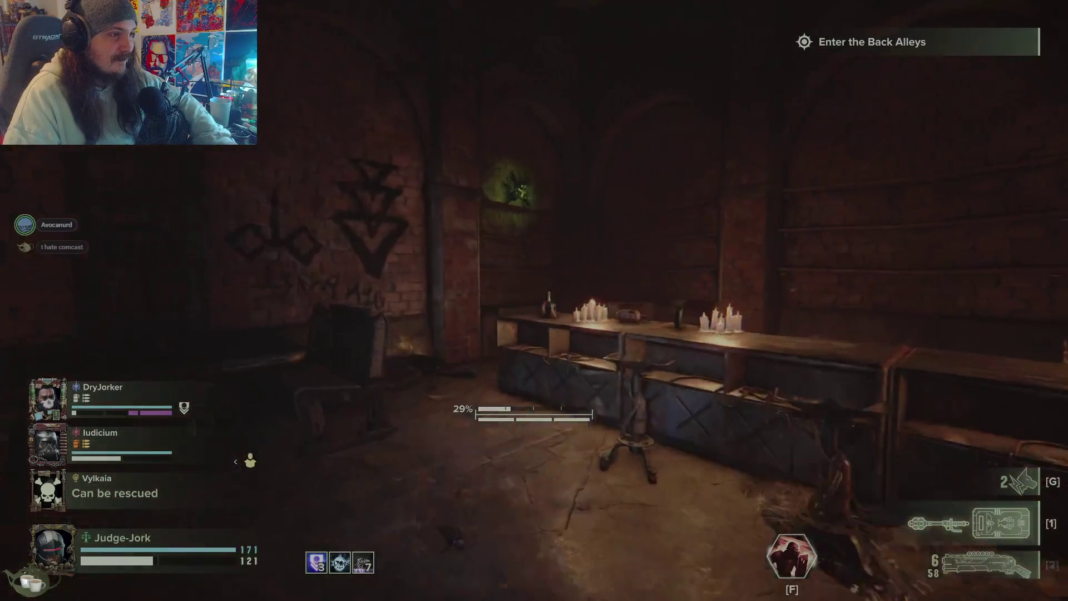
{"action": "key", "text": "1"}
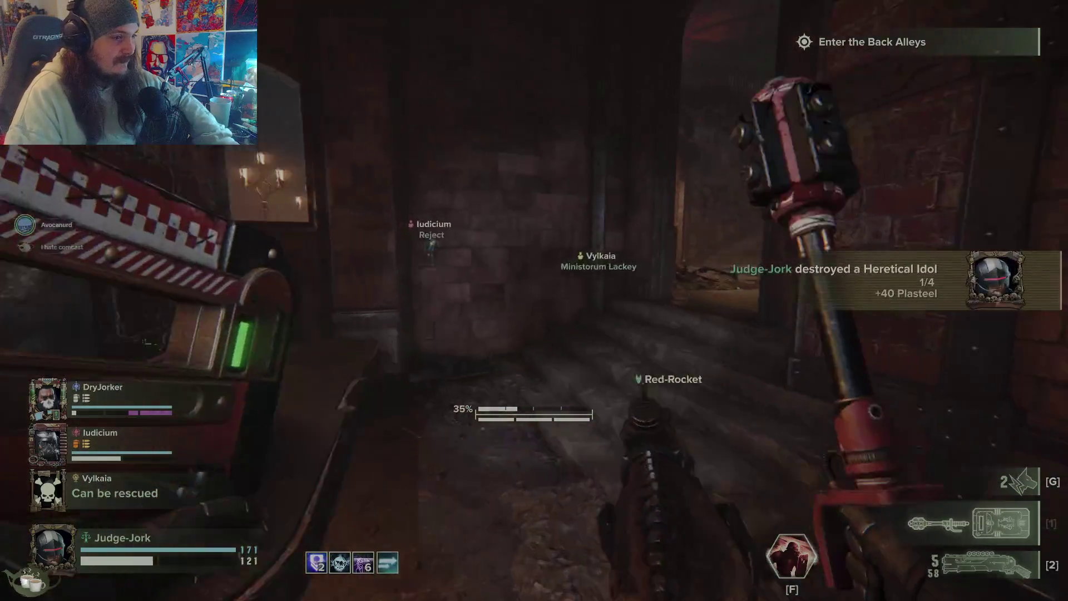